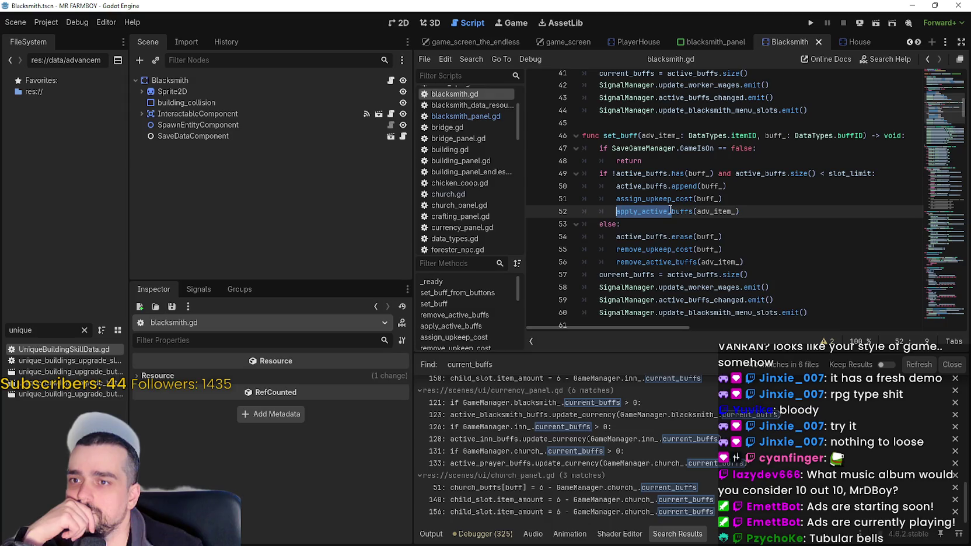
# Review the rancher and farmer buff constant entries in blacksmith.gd.
pyautogui.scroll(-1, 693, 220)
pyautogui.scroll(-1, 693, 220)
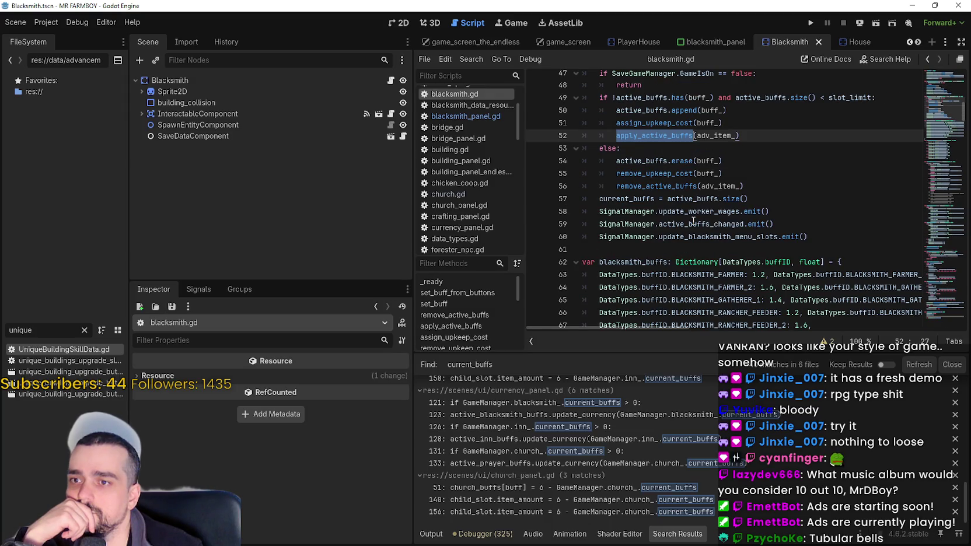
pyautogui.click(671, 203)
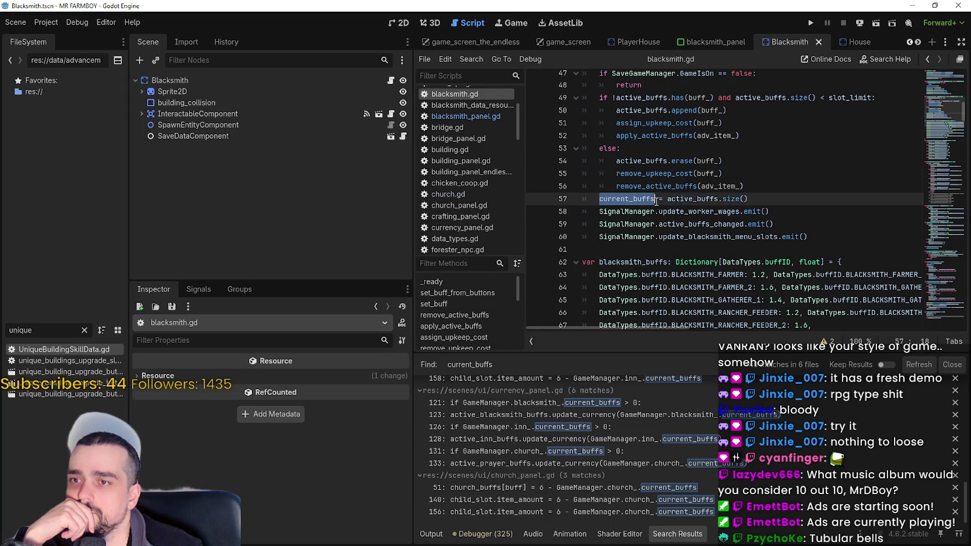
pyautogui.scroll(-3, 700, 205)
pyautogui.click(739, 212)
pyautogui.doubleClick(740, 211)
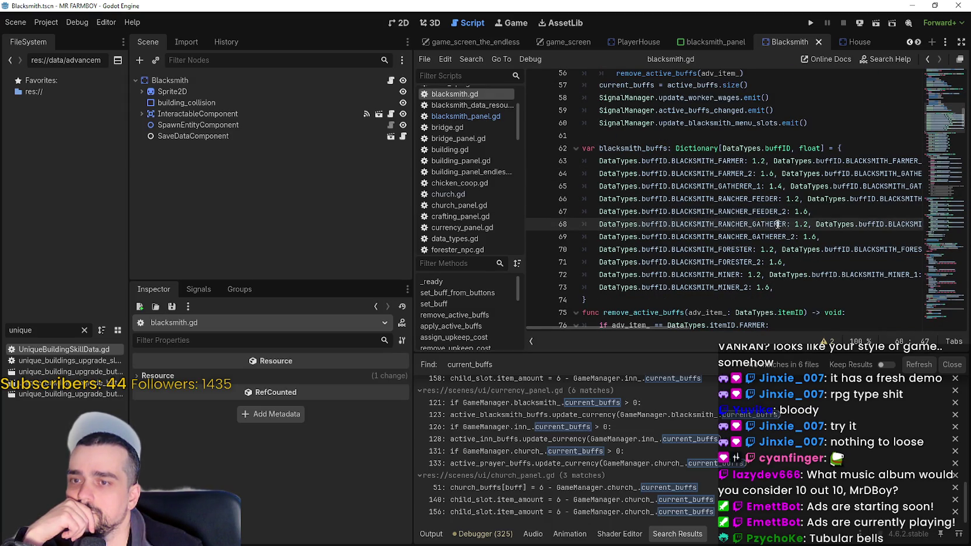
pyautogui.doubleClick(759, 224)
pyautogui.doubleClick(785, 237)
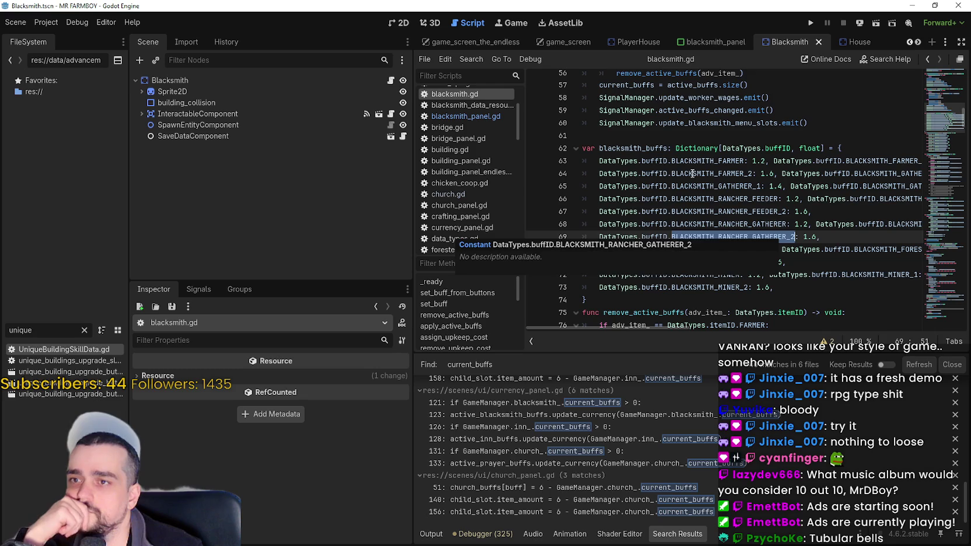
pyautogui.moveTo(743, 161); pyautogui.dragTo(627, 166)
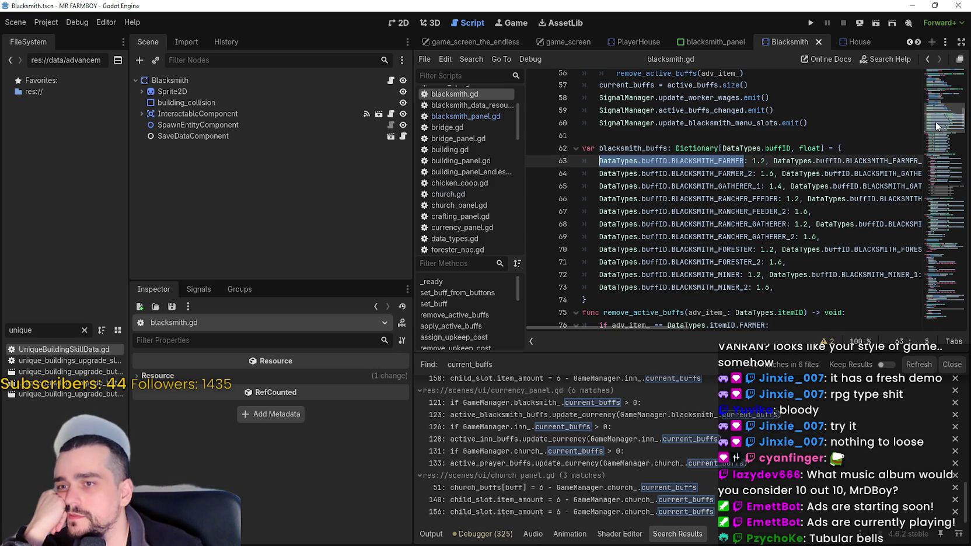
# Inspect the set_buff parameter list and the assign_upkeep_cost call.
pyautogui.scroll(3, 936, 125)
pyautogui.scroll(3, 940, 117)
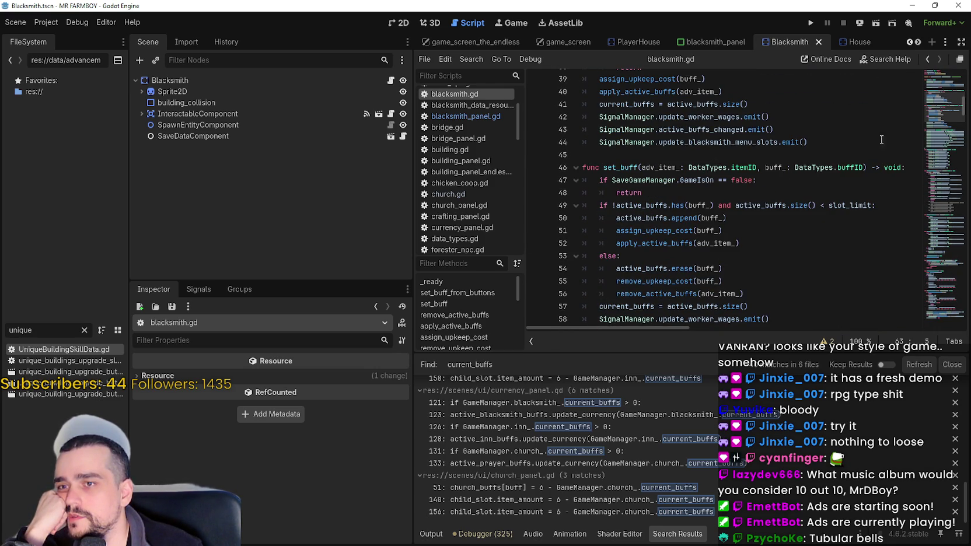
pyautogui.moveTo(863, 167); pyautogui.dragTo(674, 173)
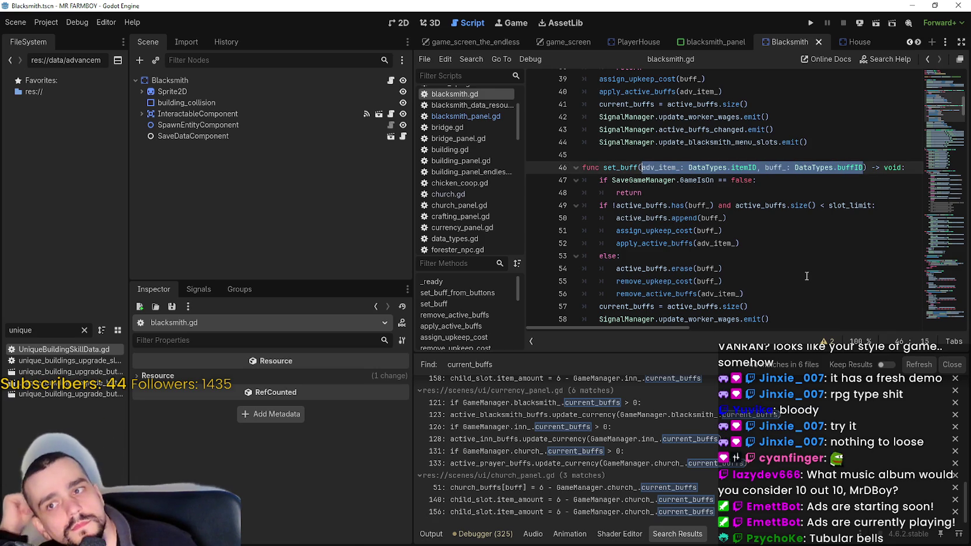
pyautogui.scroll(-5, 804, 270)
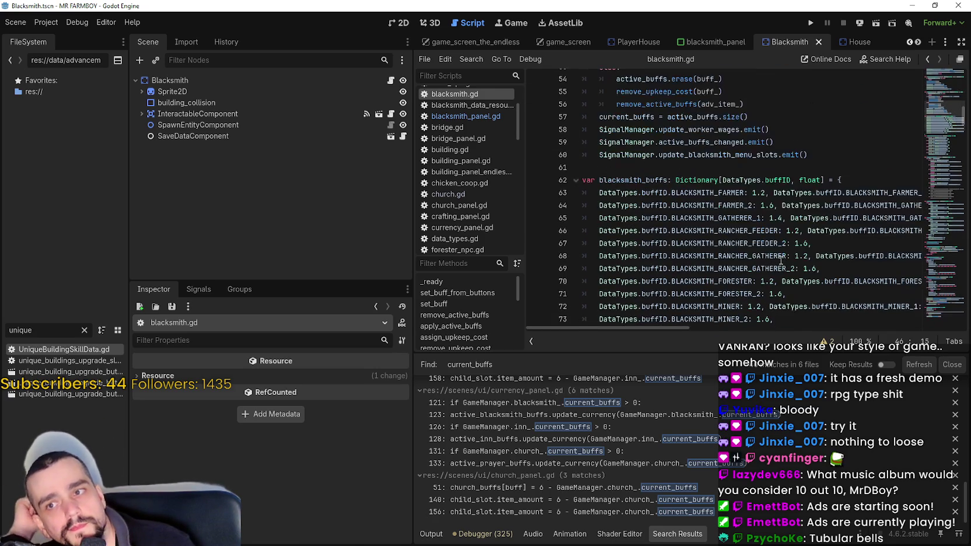
pyautogui.scroll(3, 780, 261)
pyautogui.scroll(2, 773, 254)
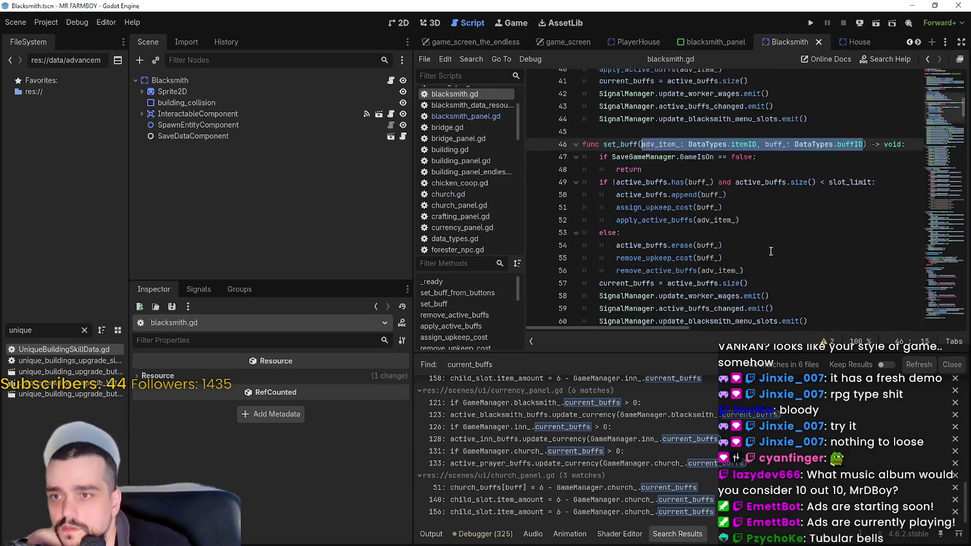
pyautogui.scroll(4, 770, 250)
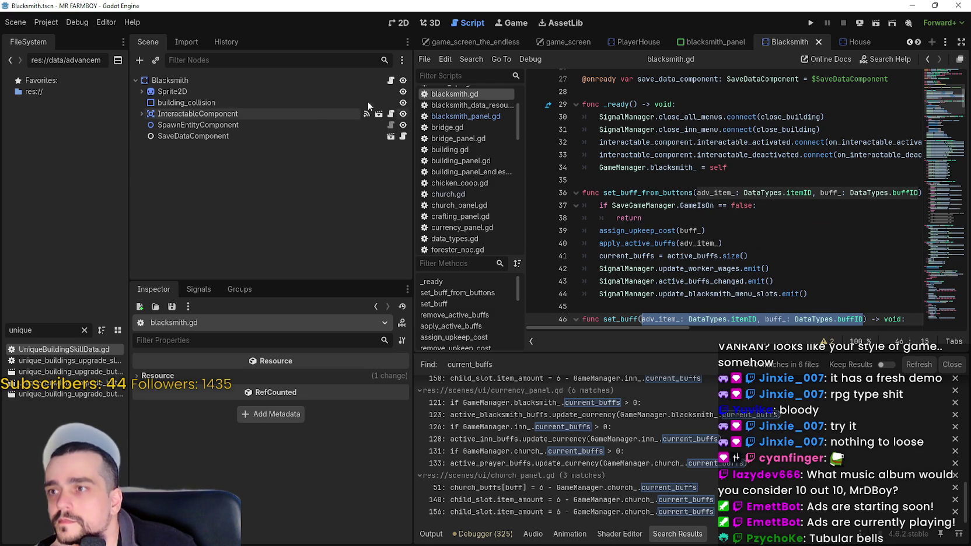
pyautogui.click(734, 237)
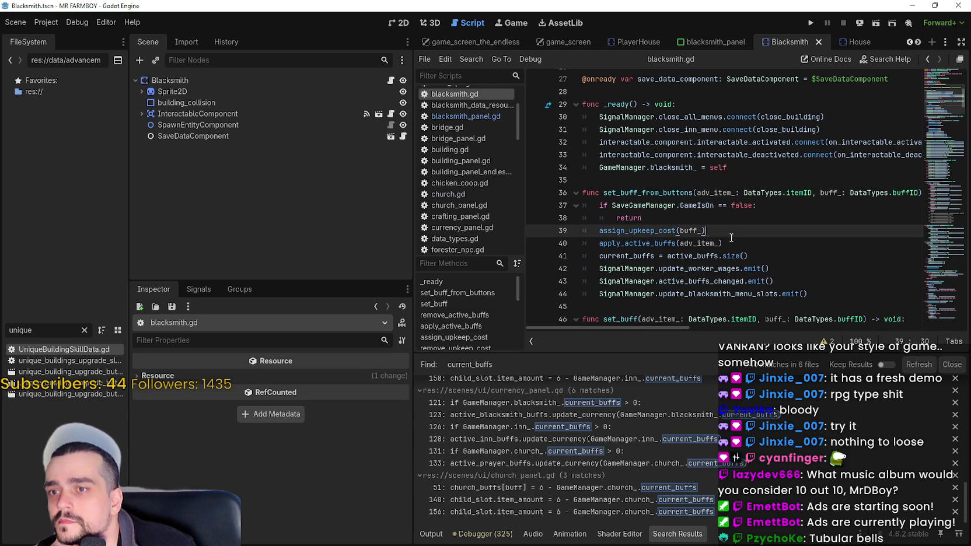
# Select the apply_buffs function name and search the script for it with Ctrl+F.
pyautogui.scroll(-8, 732, 238)
pyautogui.scroll(3, 731, 237)
pyautogui.scroll(-10, 731, 237)
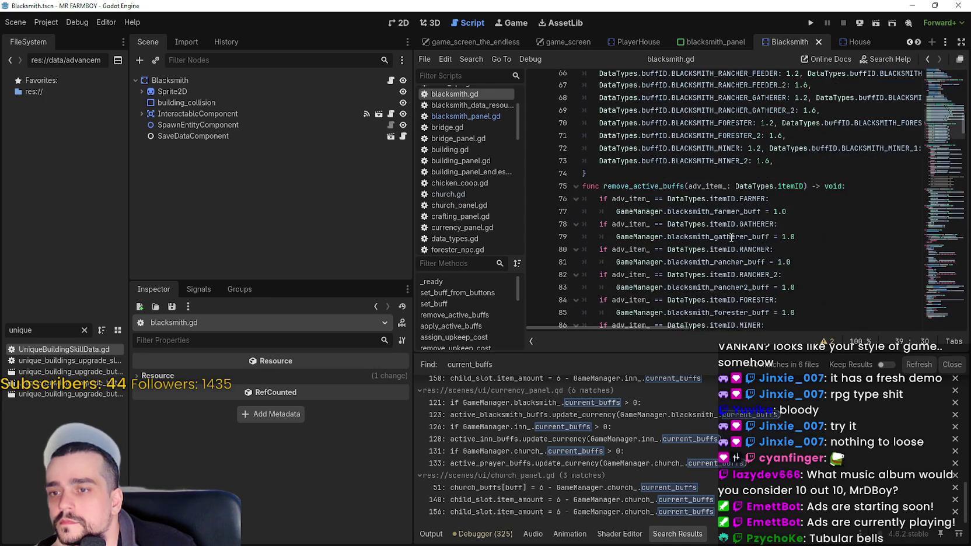
pyautogui.scroll(-10, 731, 238)
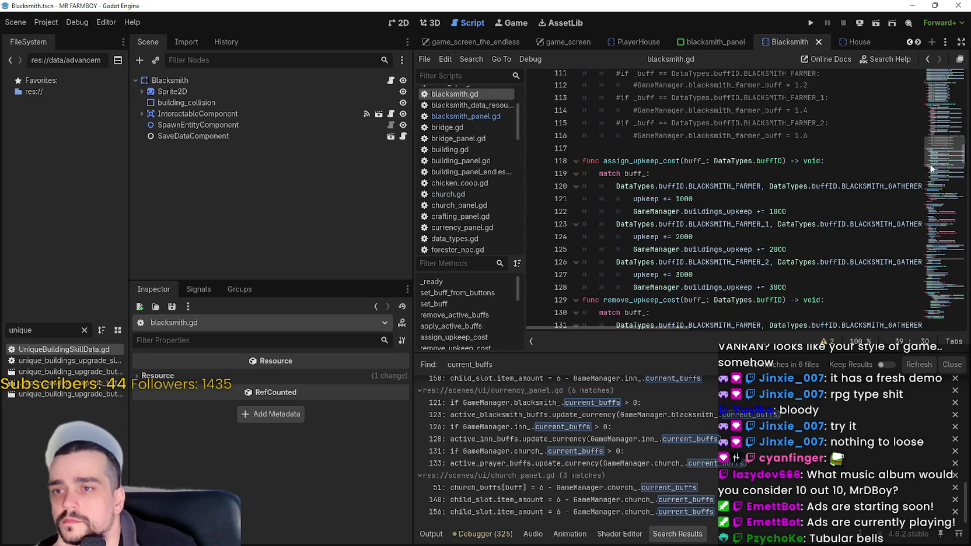
pyautogui.scroll(-12, 910, 185)
pyautogui.scroll(-10, 920, 188)
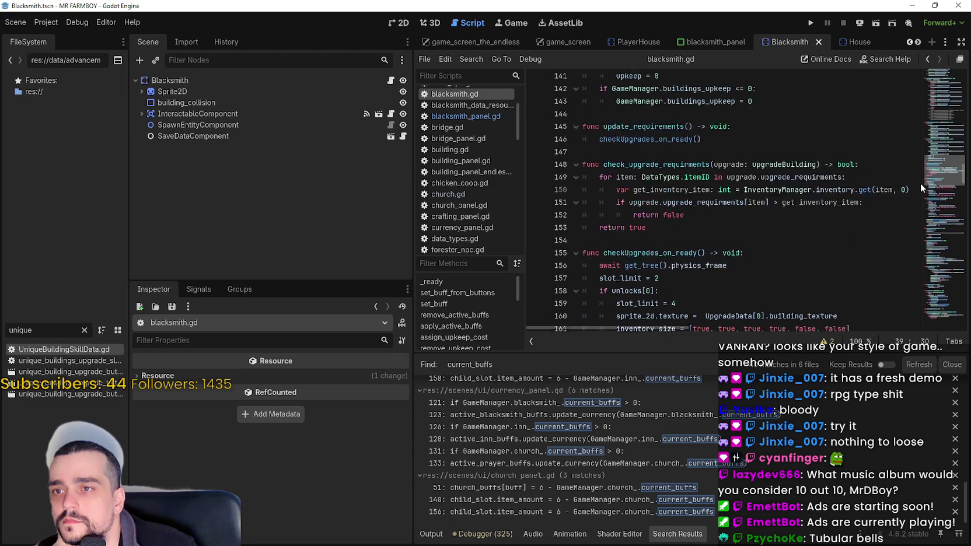
pyautogui.scroll(-18, 913, 208)
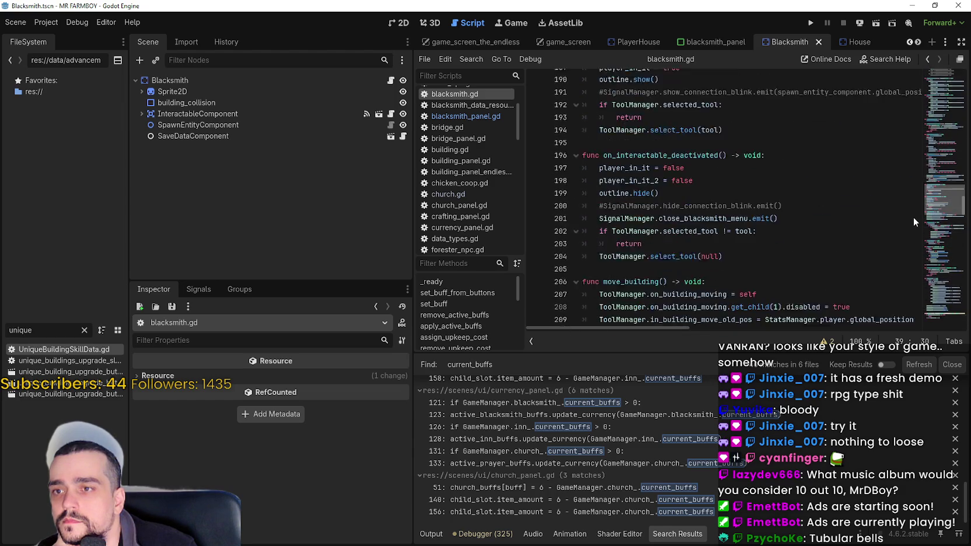
pyautogui.scroll(-7, 914, 254)
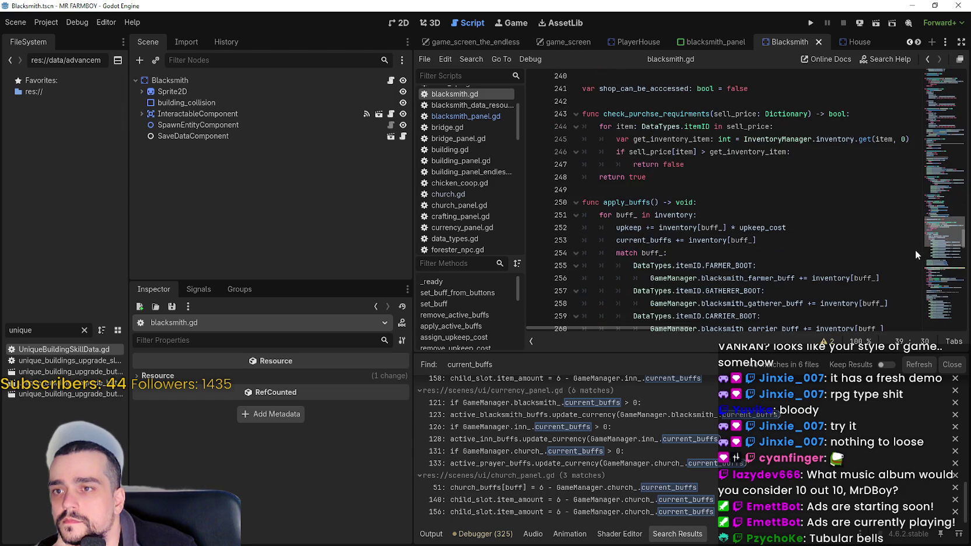
pyautogui.scroll(2, 912, 259)
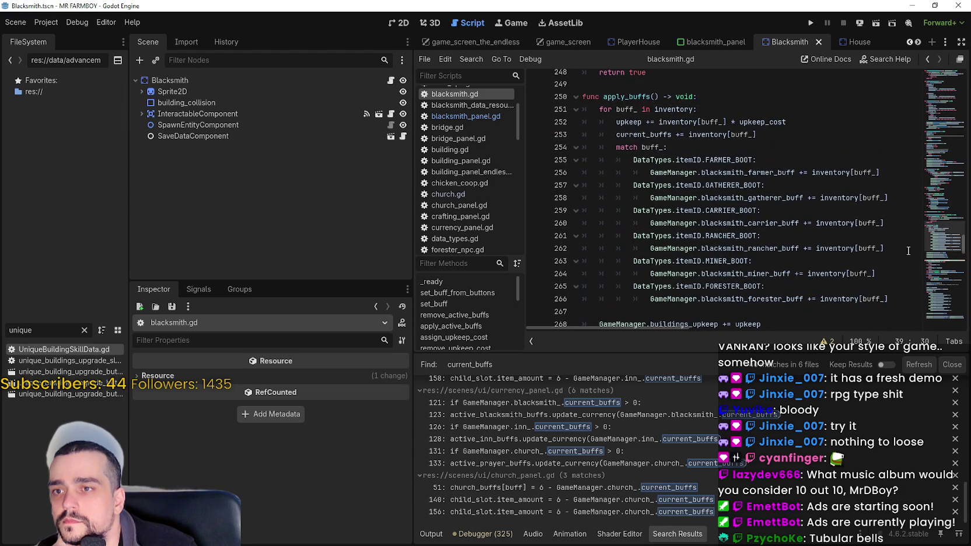
pyautogui.doubleClick(624, 97)
pyautogui.hotkey('ctrl', 'f')
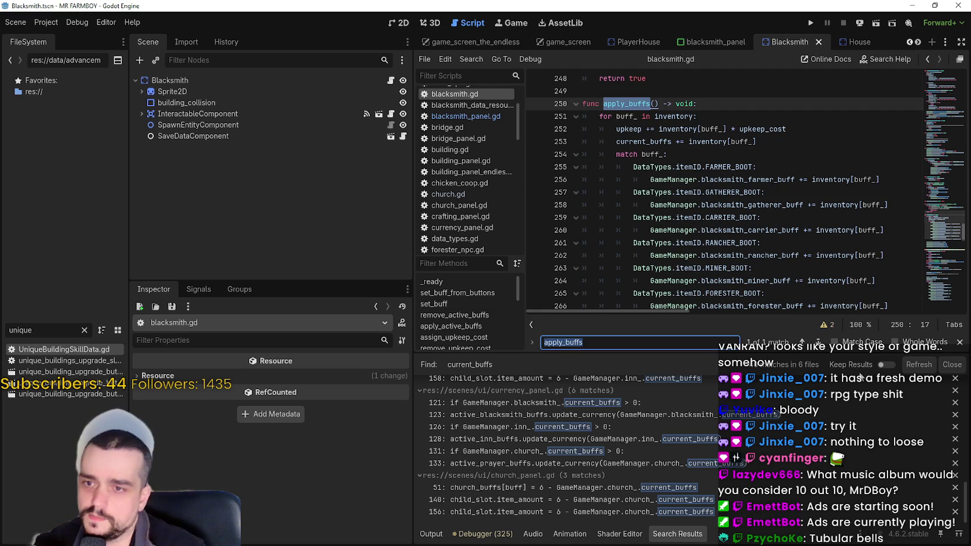
# Select the whole apply_buffs function from line 249 to the file's end and cut it.
pyautogui.click(728, 224)
pyautogui.scroll(-3, 727, 234)
pyautogui.click(817, 267)
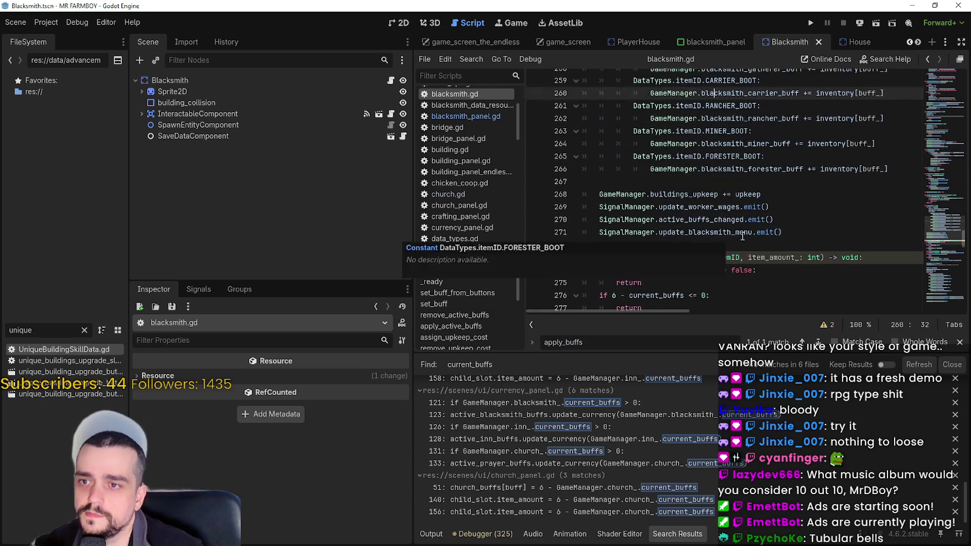
pyautogui.scroll(-5, 846, 222)
pyautogui.scroll(-10, 943, 255)
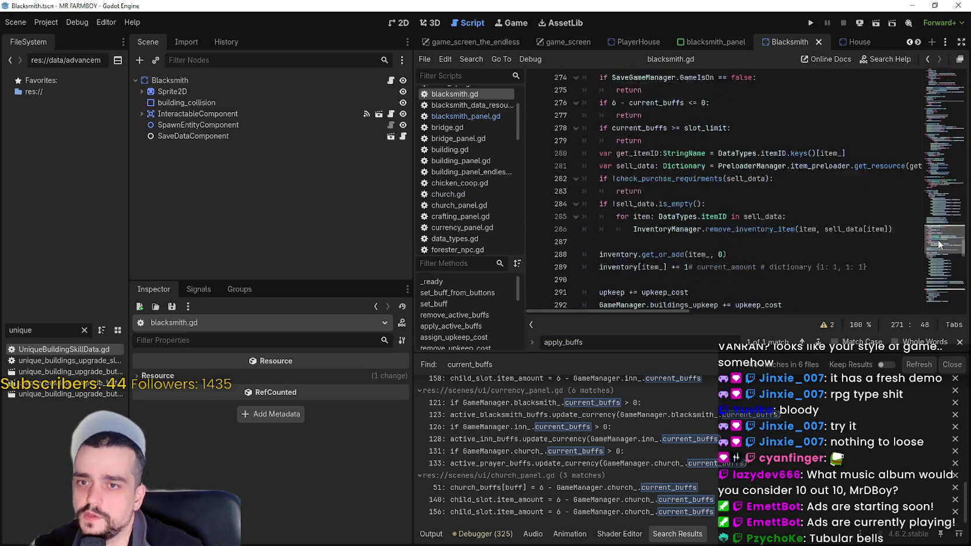
pyautogui.scroll(-12, 943, 256)
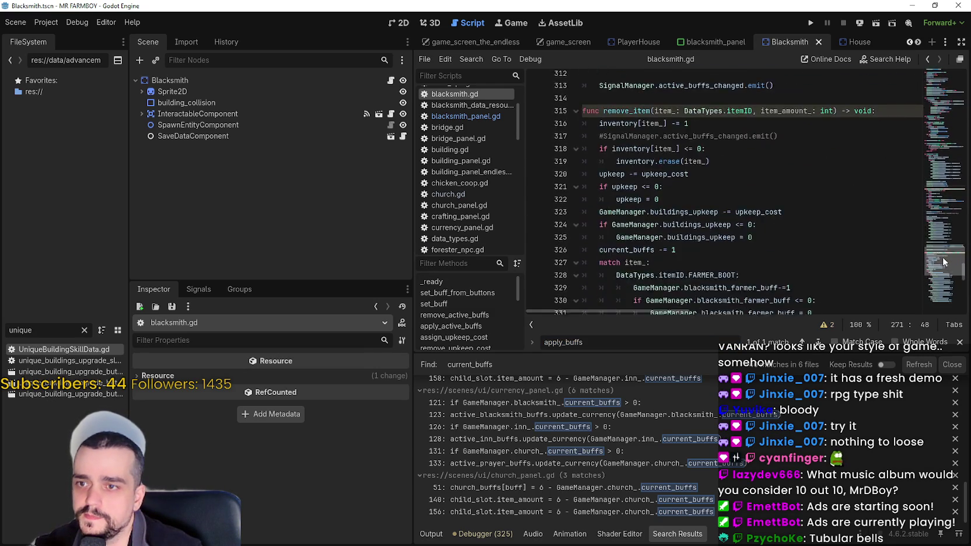
pyautogui.scroll(-4, 946, 280)
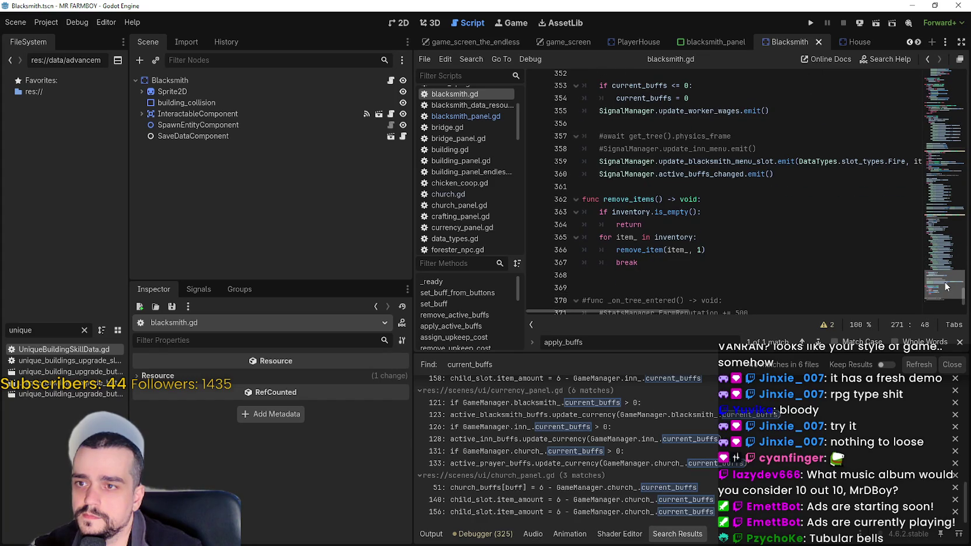
pyautogui.scroll(-3, 944, 281)
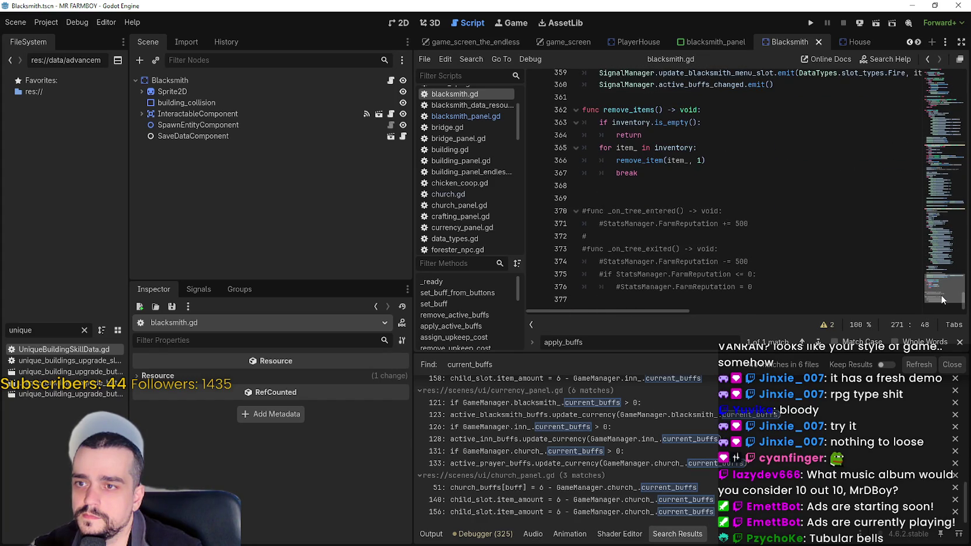
pyautogui.moveTo(778, 293)
pyautogui.mouseDown()
pyautogui.moveTo(757, 246)
pyautogui.moveTo(764, 219)
pyautogui.moveTo(581, 183)
pyautogui.moveTo(586, 172)
pyautogui.mouseUp()
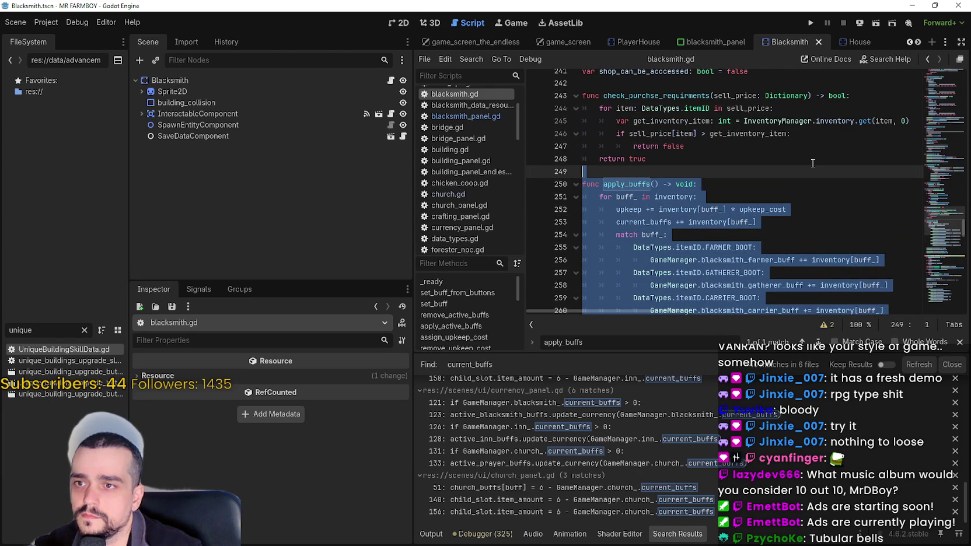
pyautogui.hotkey('ctrl', 'x')
# Review the shop_can_be_accessed variable, _input handling and open_building code.
pyautogui.scroll(4, 799, 175)
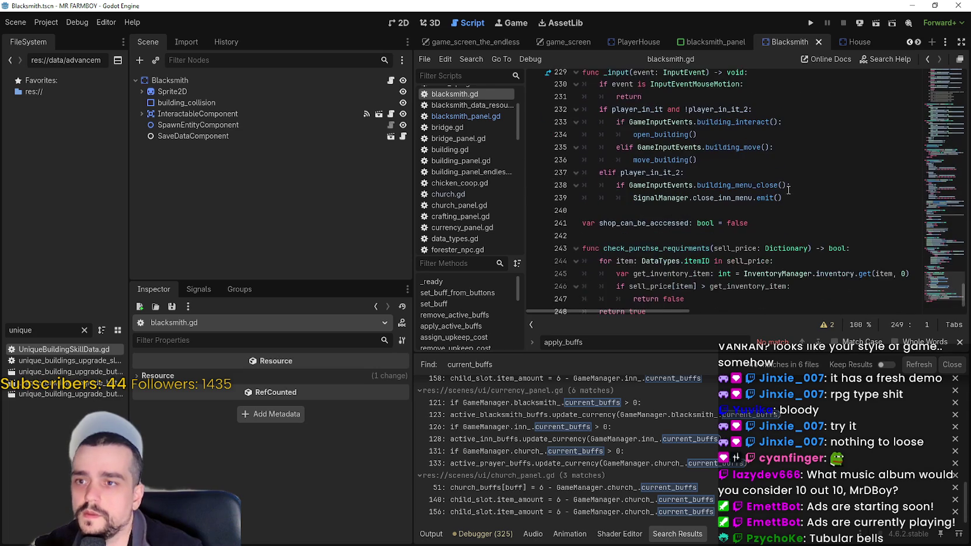
pyautogui.click(788, 190)
pyautogui.click(830, 228)
pyautogui.click(822, 205)
pyautogui.scroll(2, 833, 231)
pyautogui.click(779, 182)
pyautogui.scroll(3, 780, 218)
pyautogui.click(785, 255)
pyautogui.scroll(3, 785, 246)
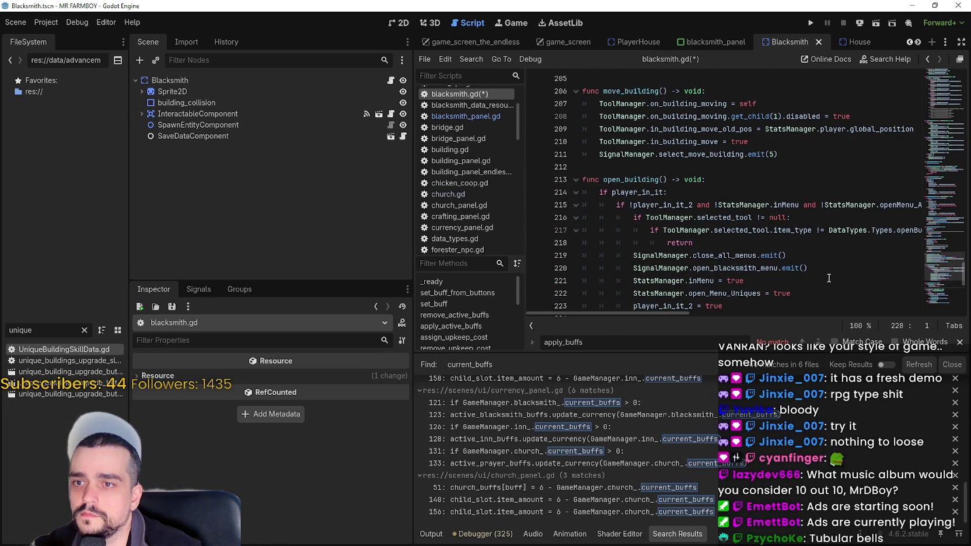
pyautogui.scroll(2, 826, 272)
# Review the move_building and upgrade slot limit code, then save.
pyautogui.click(818, 237)
pyautogui.scroll(2, 817, 236)
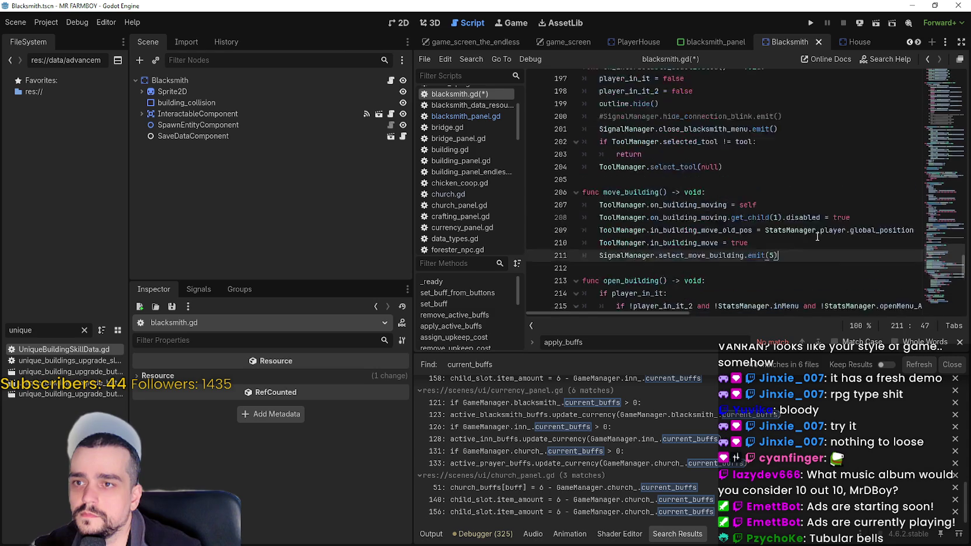
pyautogui.scroll(2, 817, 236)
pyautogui.click(816, 236)
pyautogui.scroll(4, 816, 236)
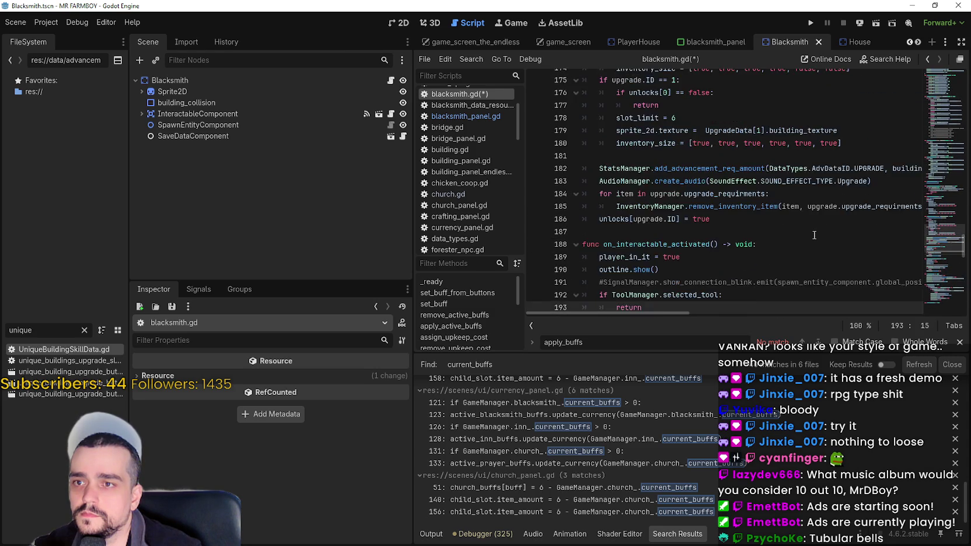
pyautogui.click(814, 235)
pyautogui.hotkey('ctrl', 's')
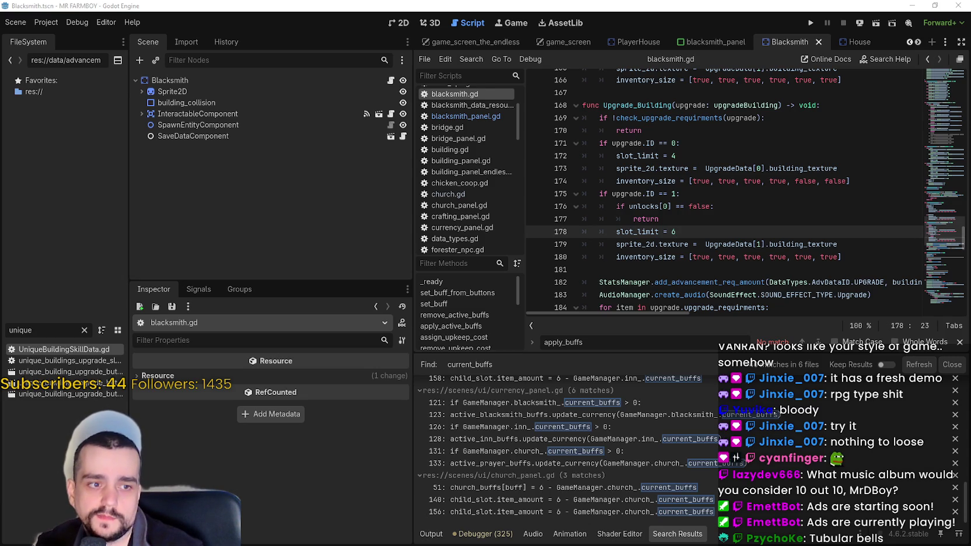
# Filter FileSystem for 'tooltip', open tooltip_component_test.tscn and its script, and launch Calculator.
pyautogui.press('Up')
pyautogui.press('Up')
pyautogui.press('Up')
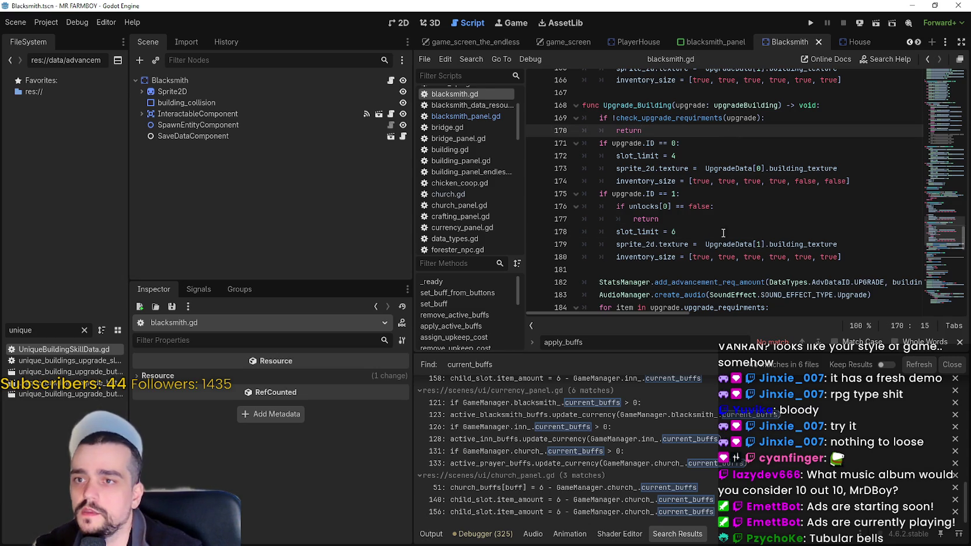
pyautogui.click(959, 343)
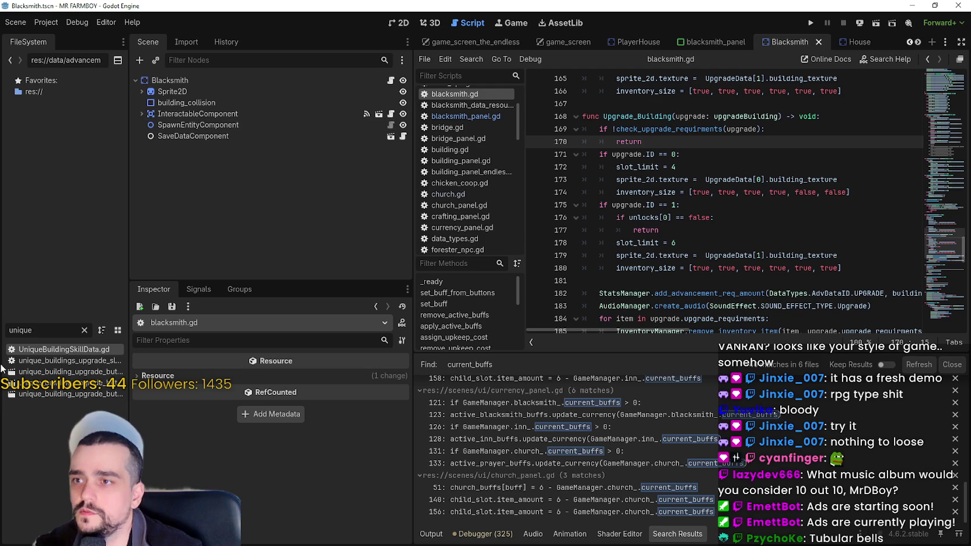
pyautogui.doubleClick(23, 330)
pyautogui.write('too')
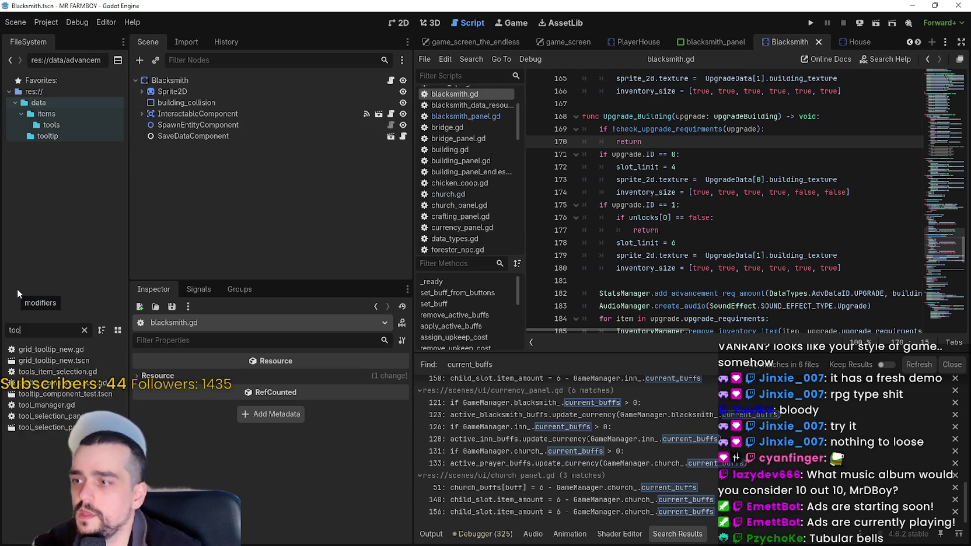
pyautogui.write('ltip')
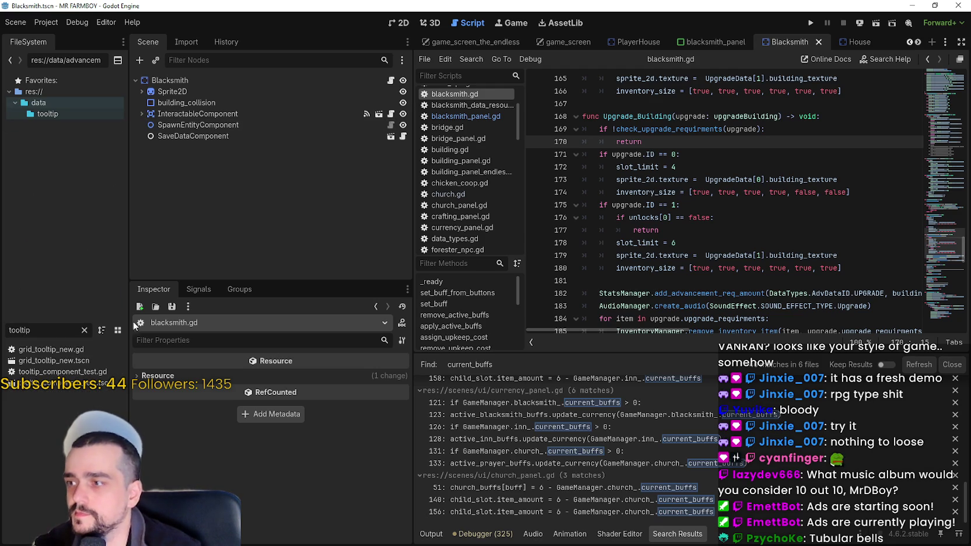
pyautogui.doubleClick(91, 383)
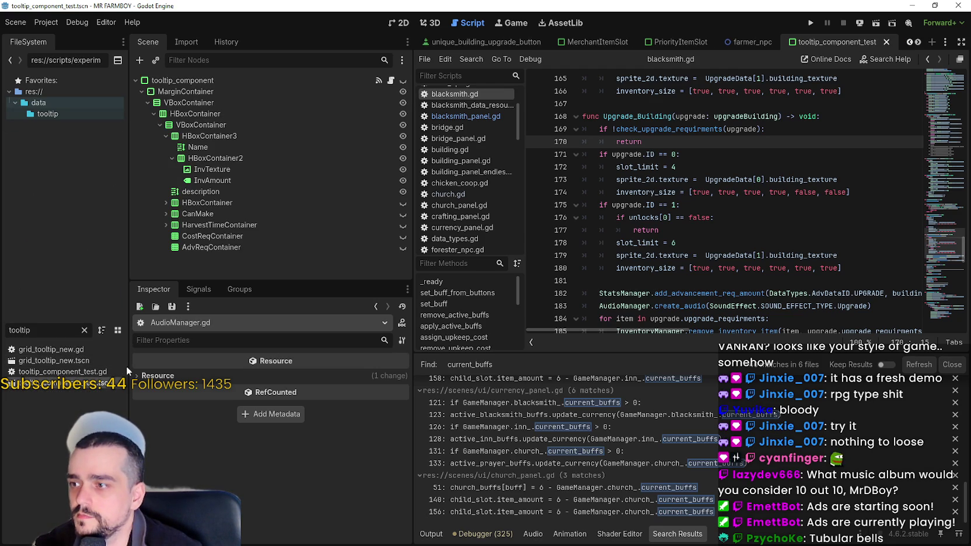
pyautogui.click(391, 81)
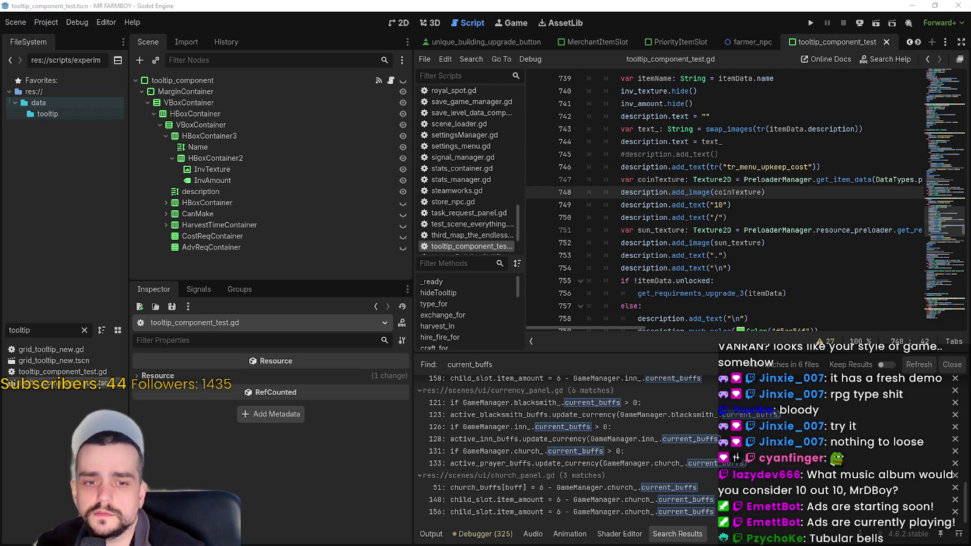
pyautogui.press('XF86Calculator')
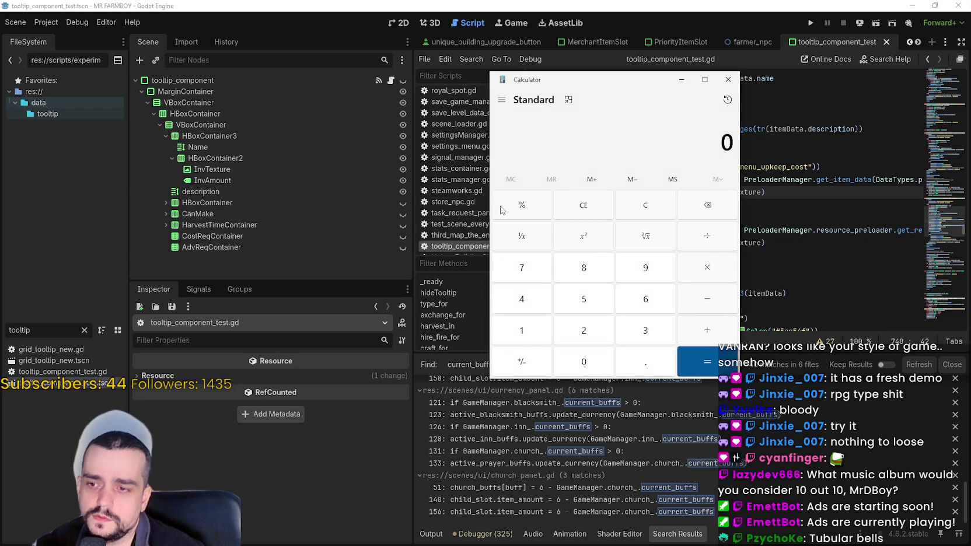
# Compute 1.2 × 100 = 120, then divide 120 by 100.
pyautogui.write('1.20')
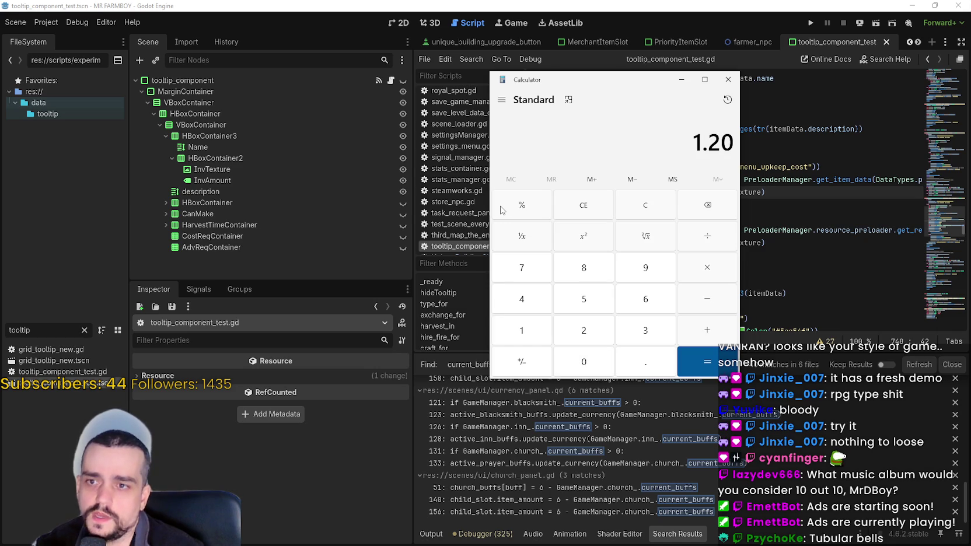
pyautogui.click(713, 260)
pyautogui.write('100')
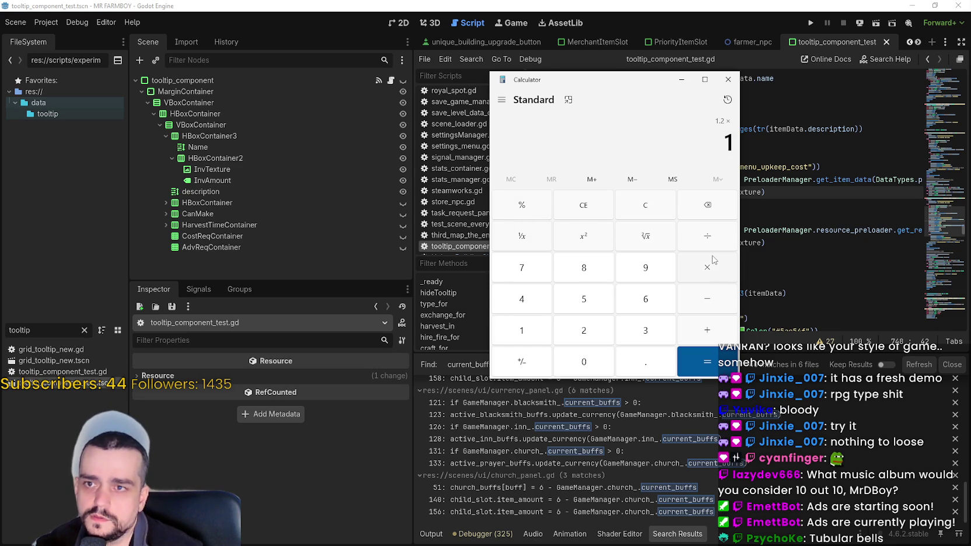
pyautogui.press('Return')
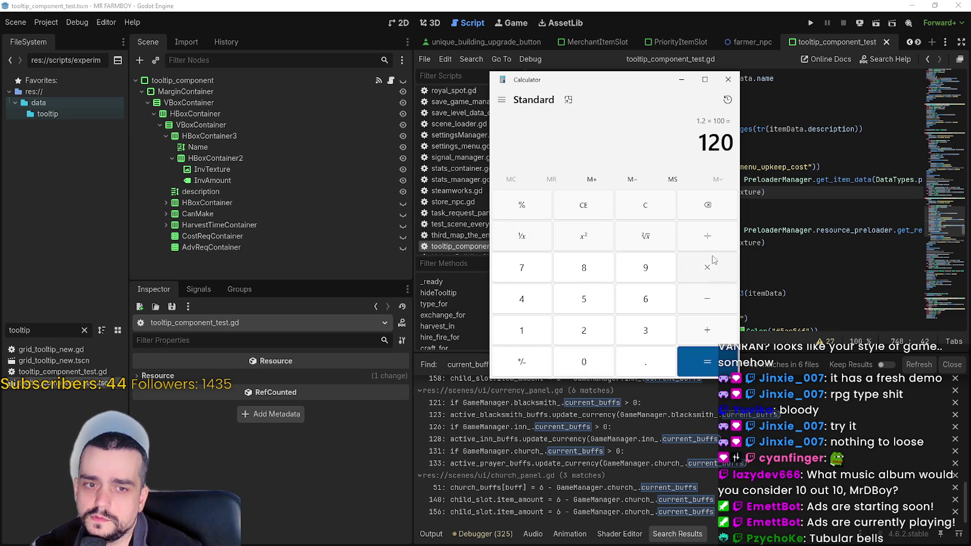
pyautogui.write('100')
pyautogui.press('Return')
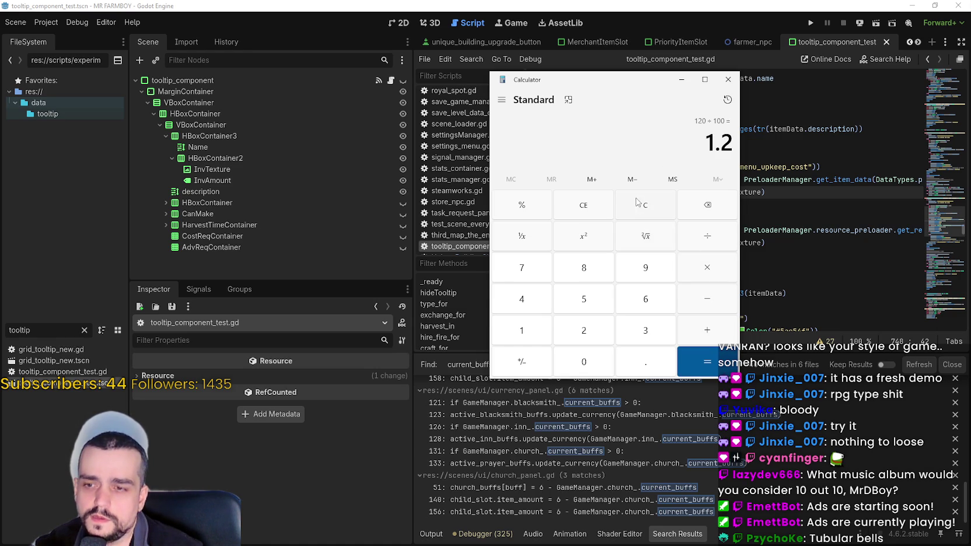
# Clear, recompute 1.2 × 100, subtract 100 to get 20, and move the Calculator aside.
pyautogui.click(636, 205)
pyautogui.write('1.2 × ')
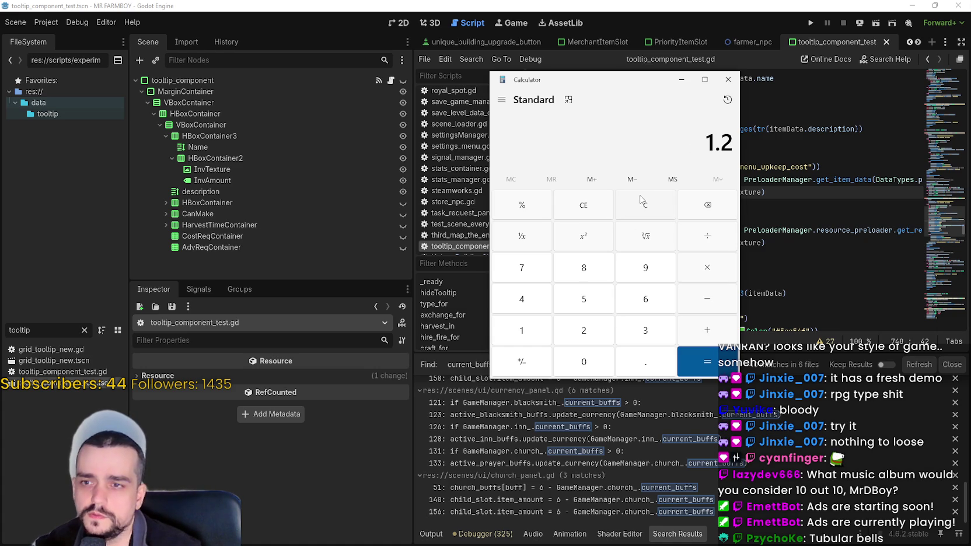
pyautogui.write('100')
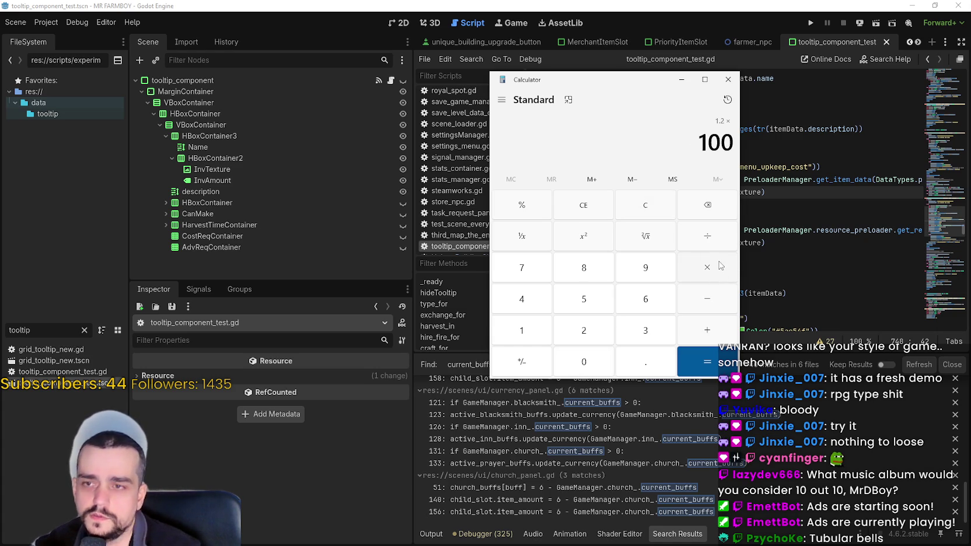
pyautogui.press('Return')
pyautogui.write('100')
pyautogui.press('Return')
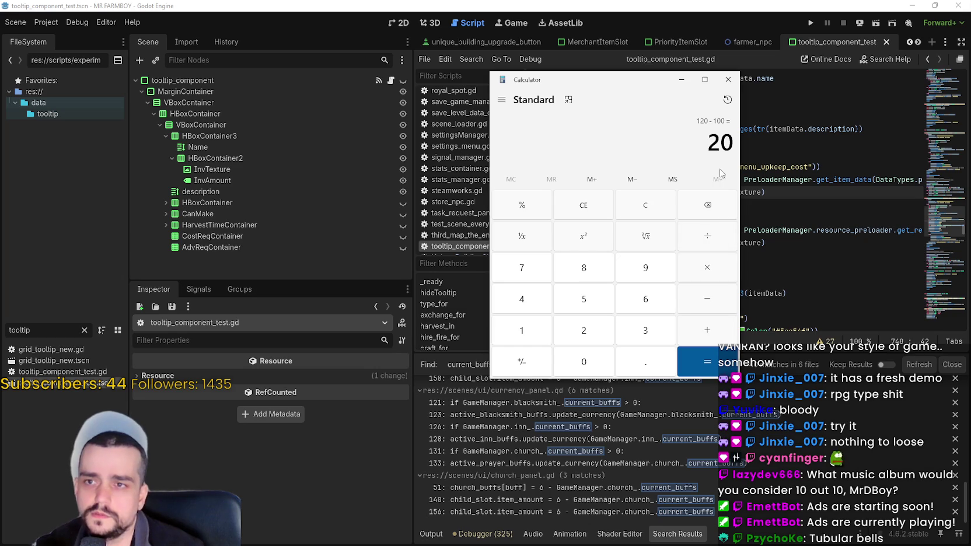
pyautogui.moveTo(705, 143); pyautogui.dragTo(738, 144)
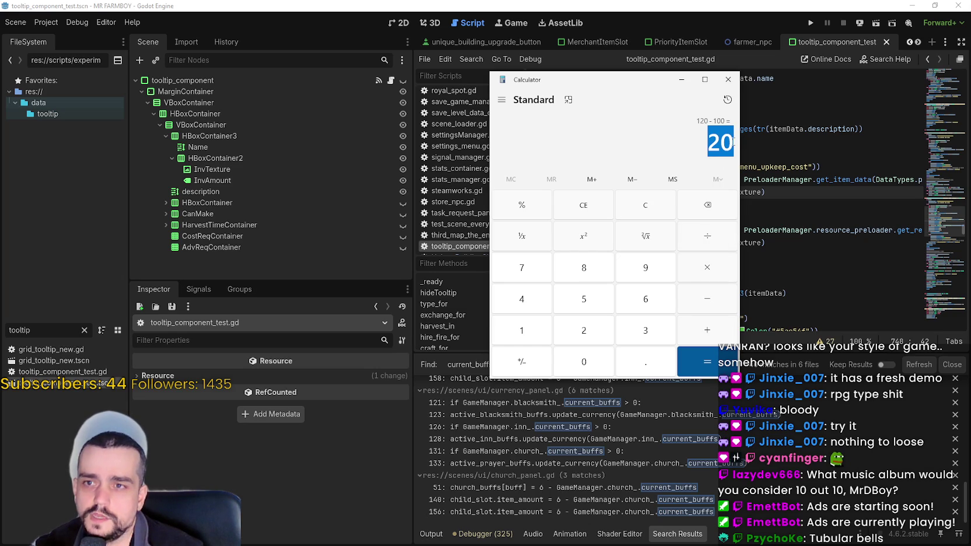
pyautogui.moveTo(626, 83); pyautogui.dragTo(691, 72)
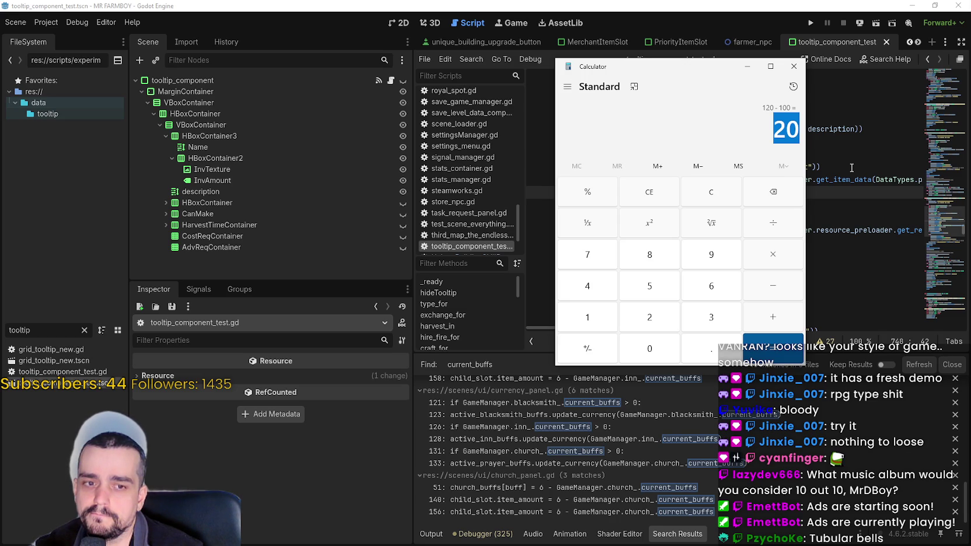
pyautogui.click(851, 167)
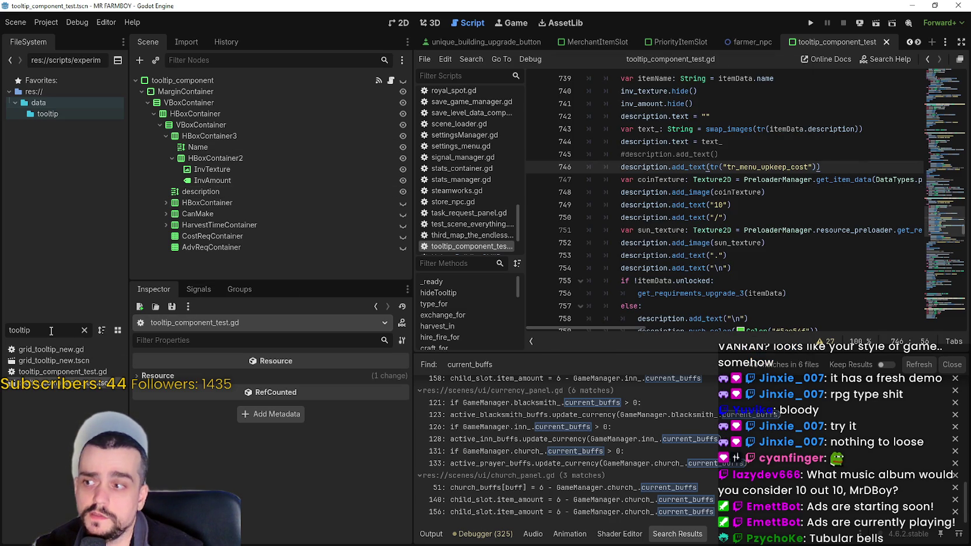
# Clear the 'tooltip' FileSystem filter and move through the scene tabs to blacksmith_panel.
pyautogui.doubleClick(18, 329)
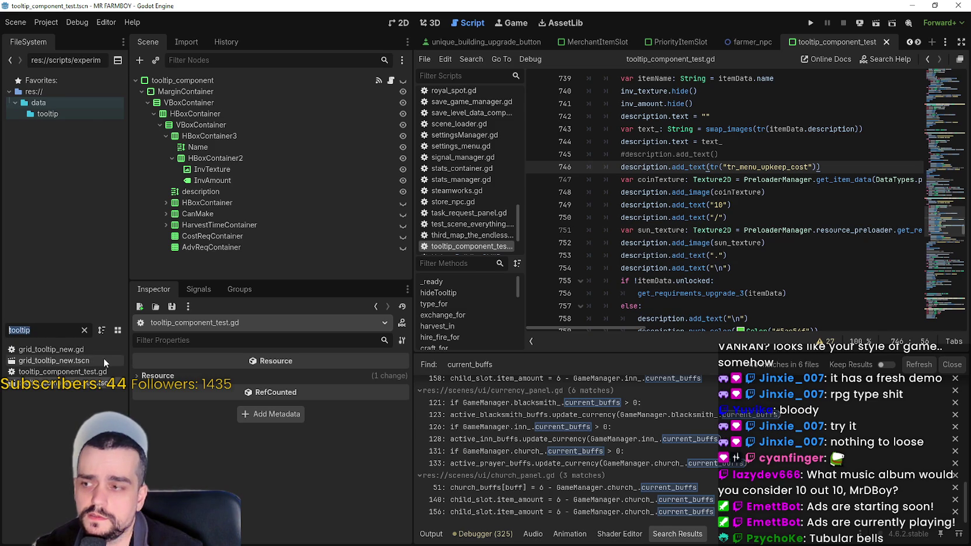
pyautogui.press('BackSpace')
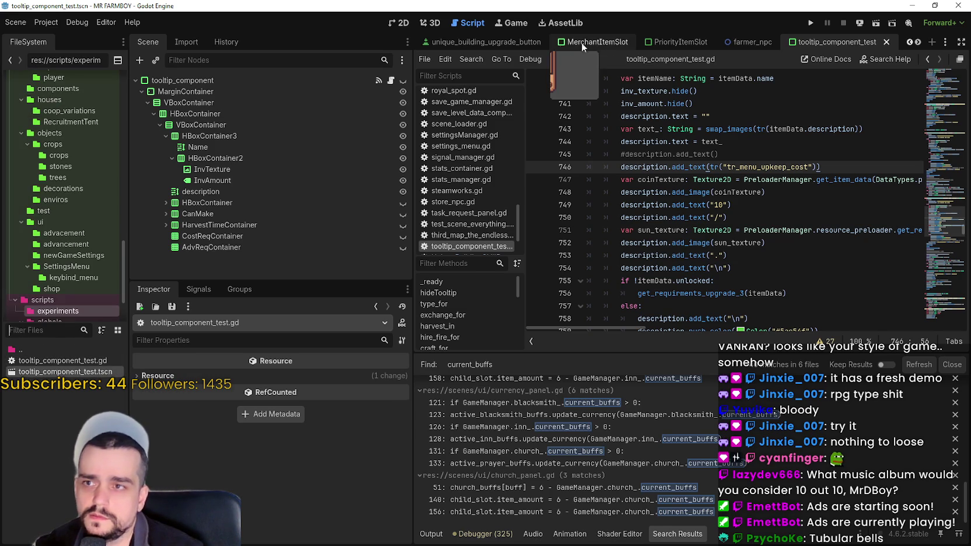
pyautogui.click(486, 45)
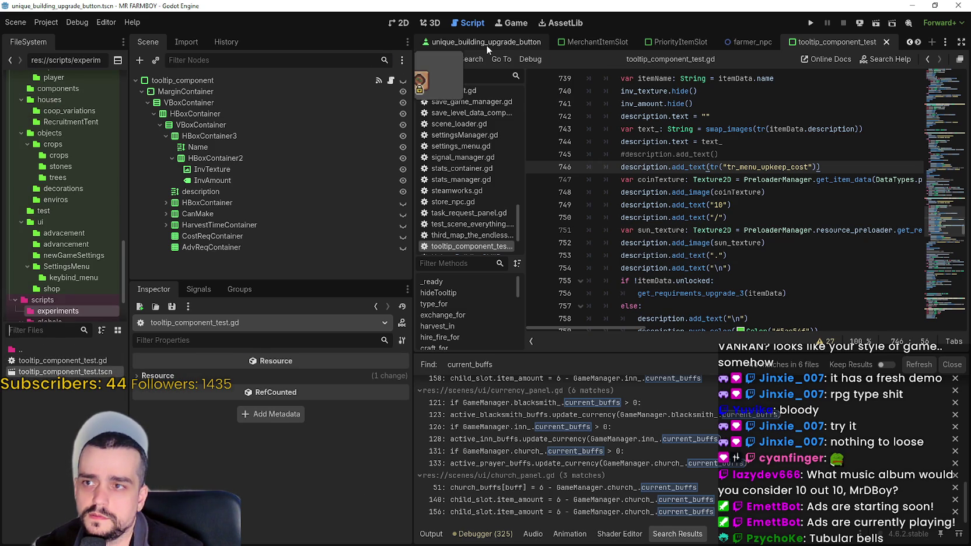
pyautogui.click(910, 42)
pyautogui.click(909, 42)
pyautogui.click(910, 42)
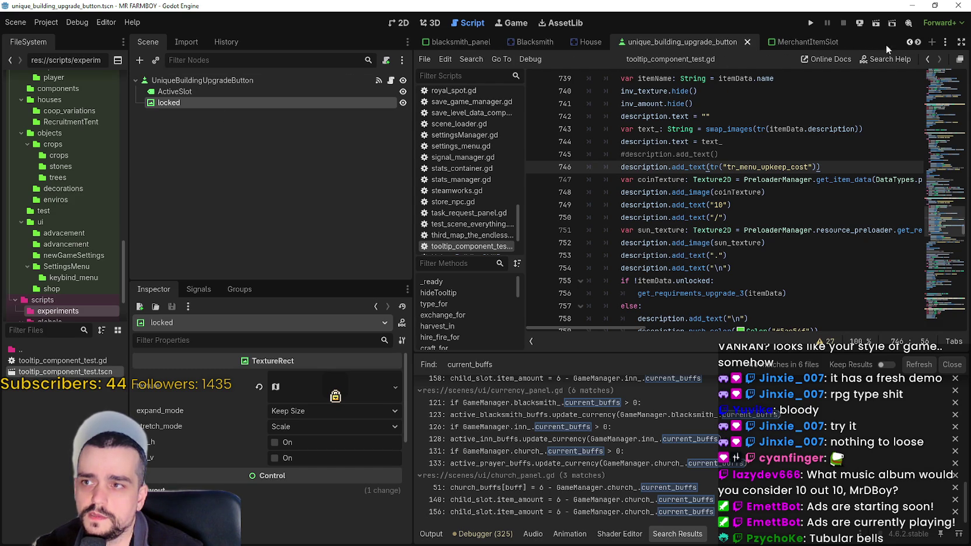
pyautogui.click(461, 42)
# Set FarmerBoots2, FarmerBoots1 and FarmerBoots buffs to 60, 40 and 20, then save blacksmith_panel.
pyautogui.scroll(-1, 285, 217)
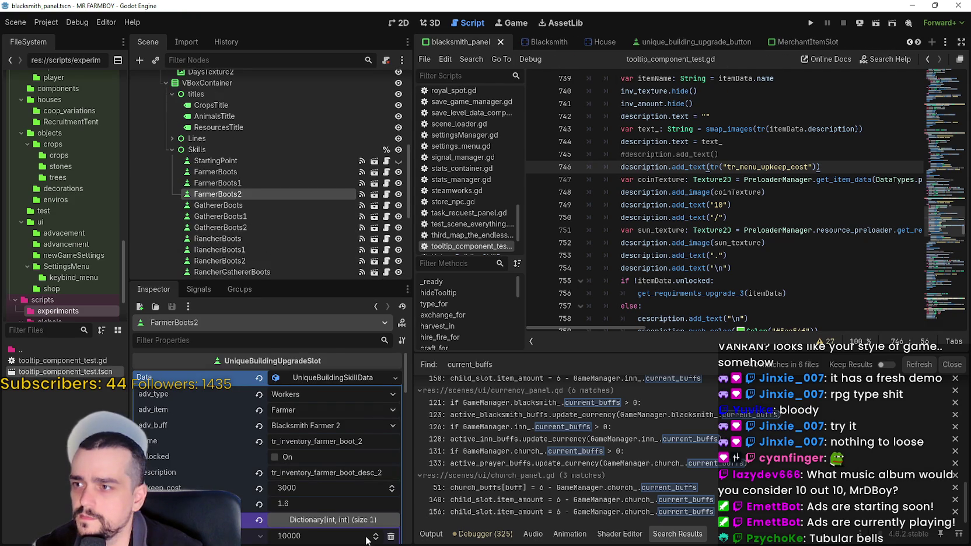
pyautogui.scroll(-1, 306, 497)
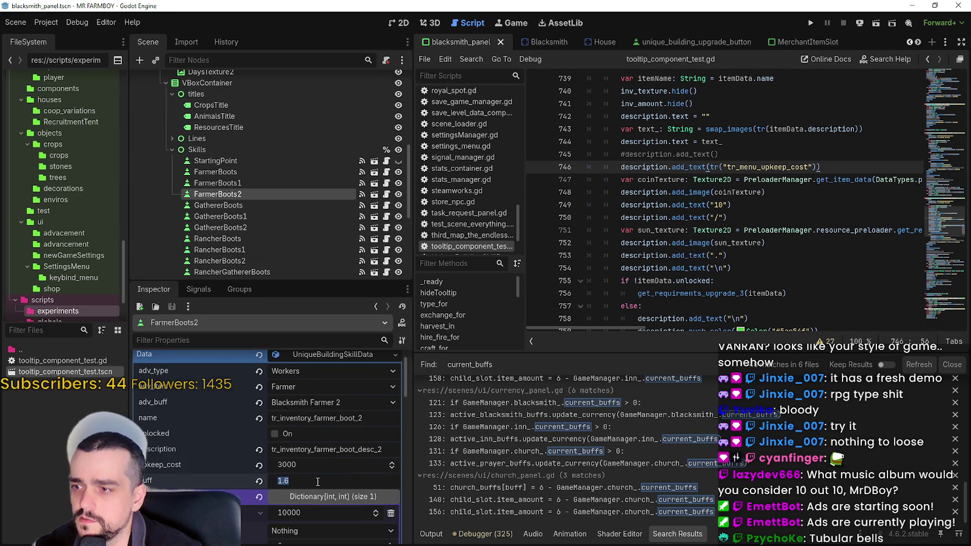
pyautogui.write('60')
pyautogui.press('Return')
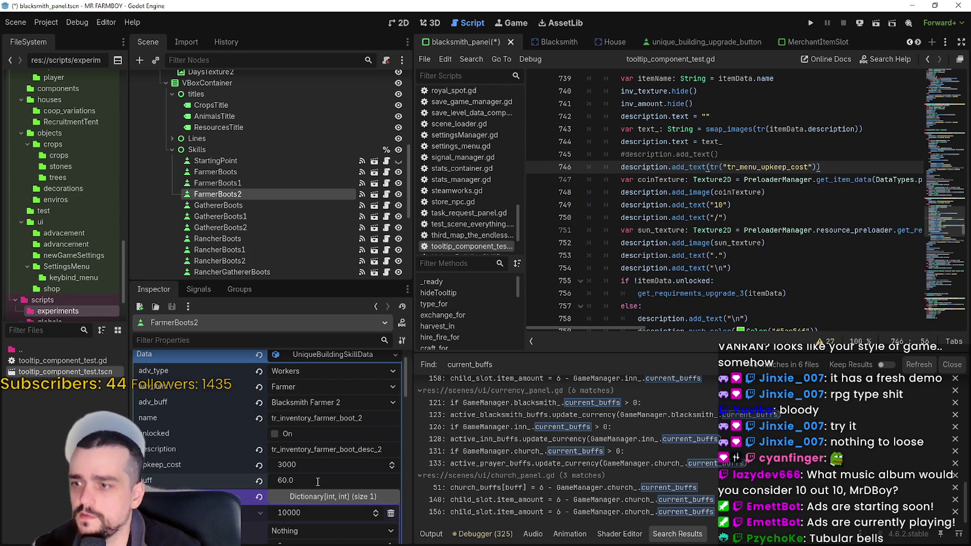
pyautogui.click(246, 183)
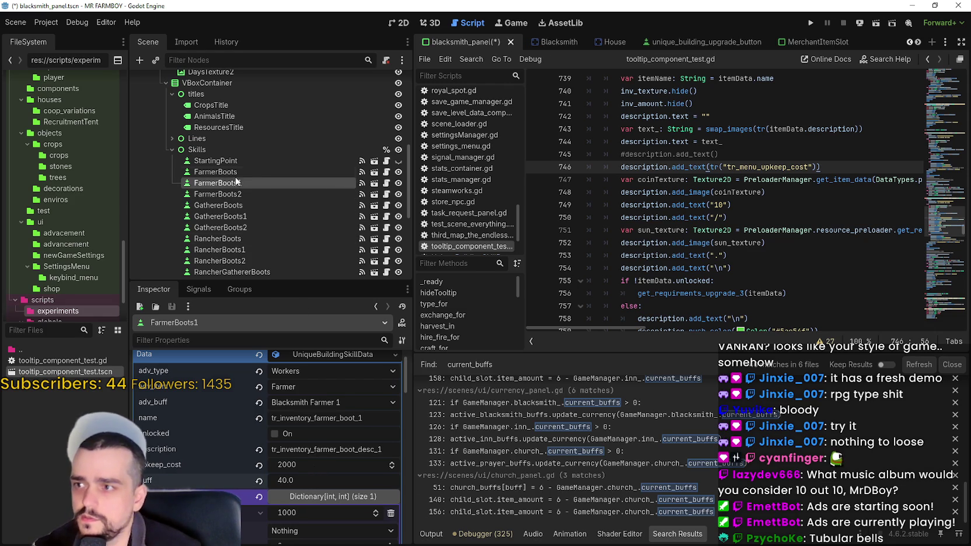
pyautogui.press('Up')
pyautogui.click(322, 477)
pyautogui.write('2')
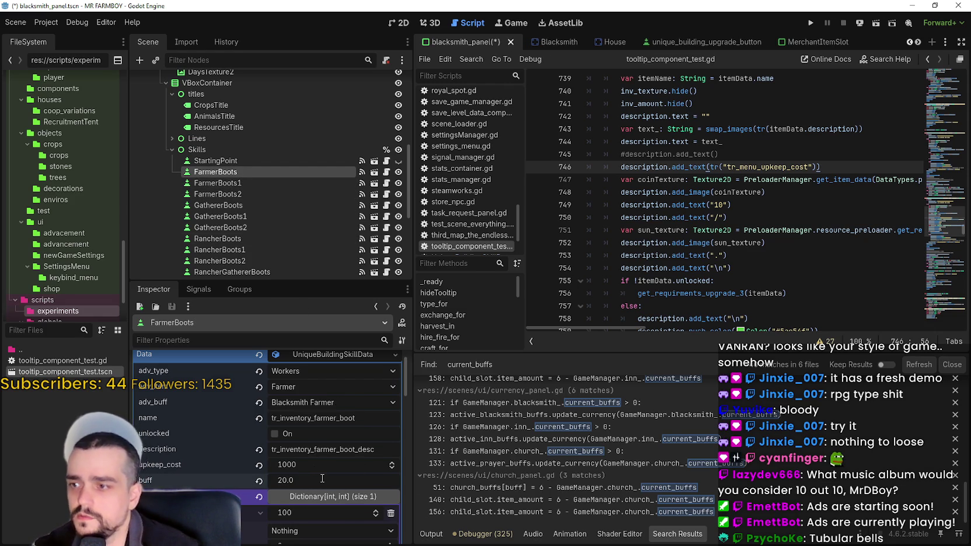
pyautogui.hotkey('ctrl', 's')
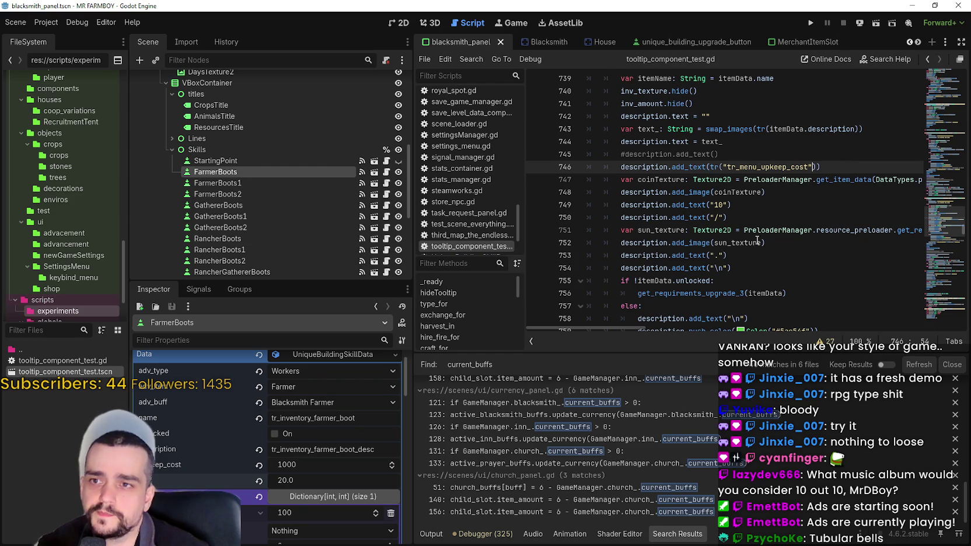
pyautogui.scroll(2, 756, 240)
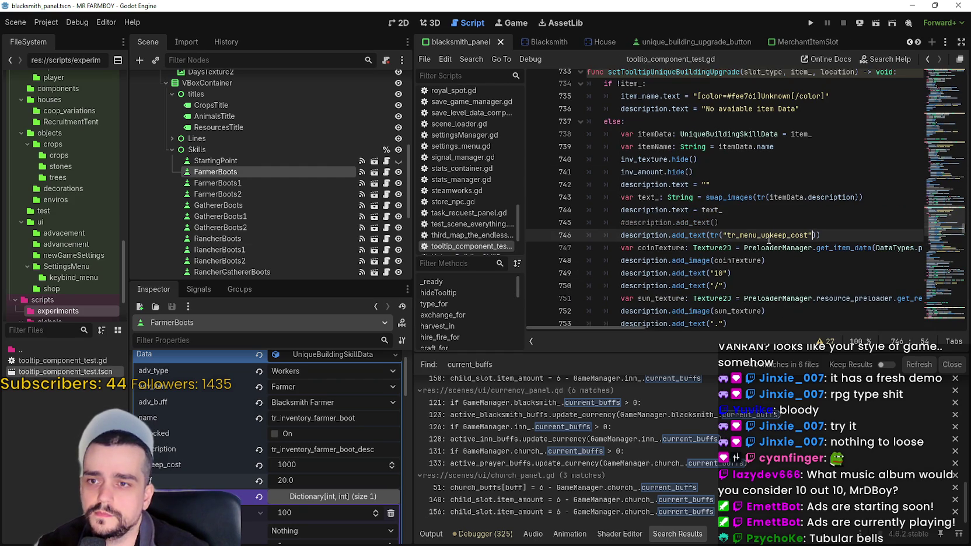
pyautogui.scroll(-2, 768, 239)
pyautogui.scroll(4, 767, 244)
pyautogui.scroll(-2, 765, 248)
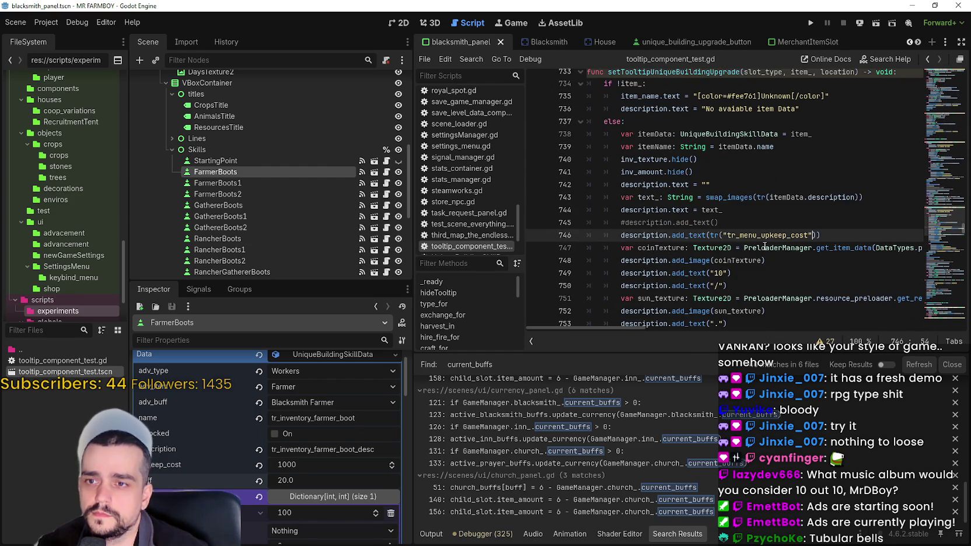
pyautogui.scroll(-1, 764, 246)
pyautogui.click(767, 225)
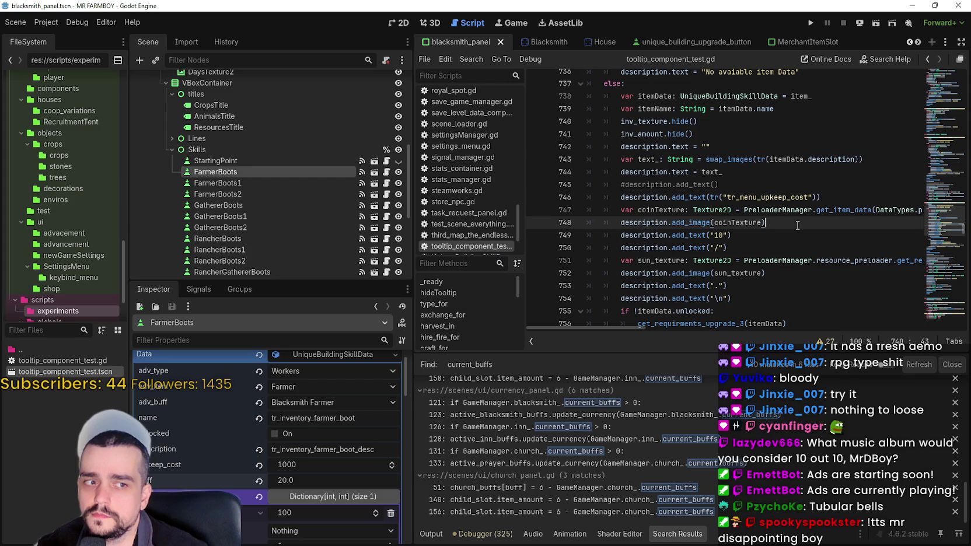
pyautogui.click(791, 208)
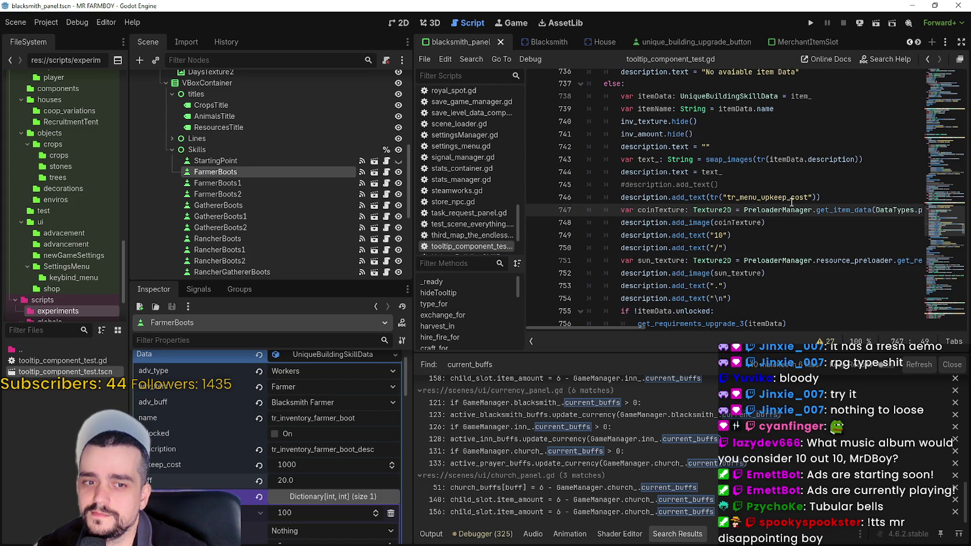
pyautogui.scroll(-1, 793, 199)
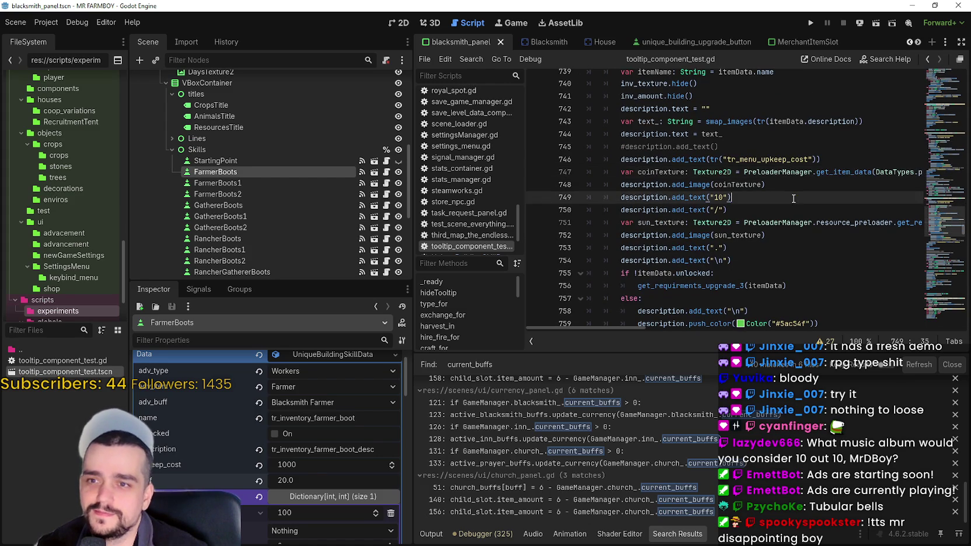
pyautogui.click(747, 210)
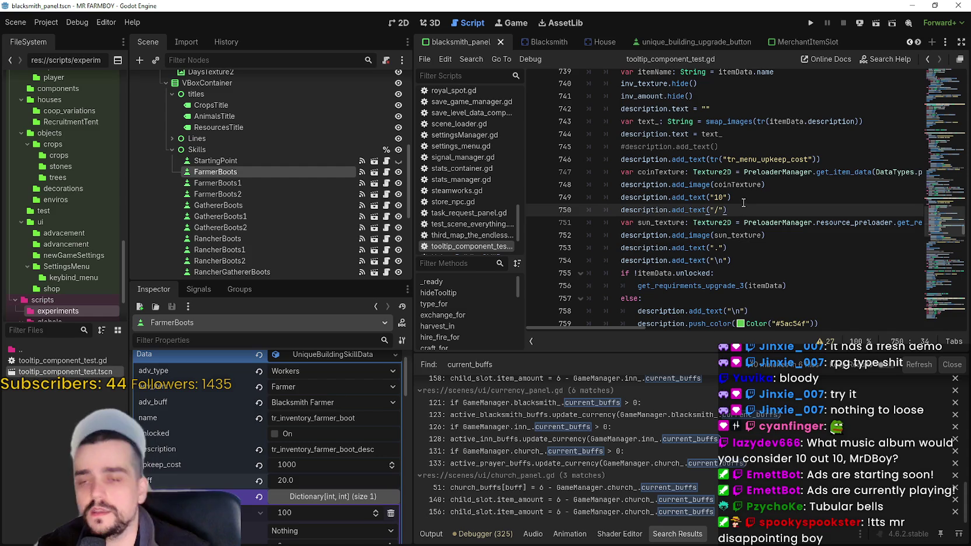
pyautogui.click(727, 147)
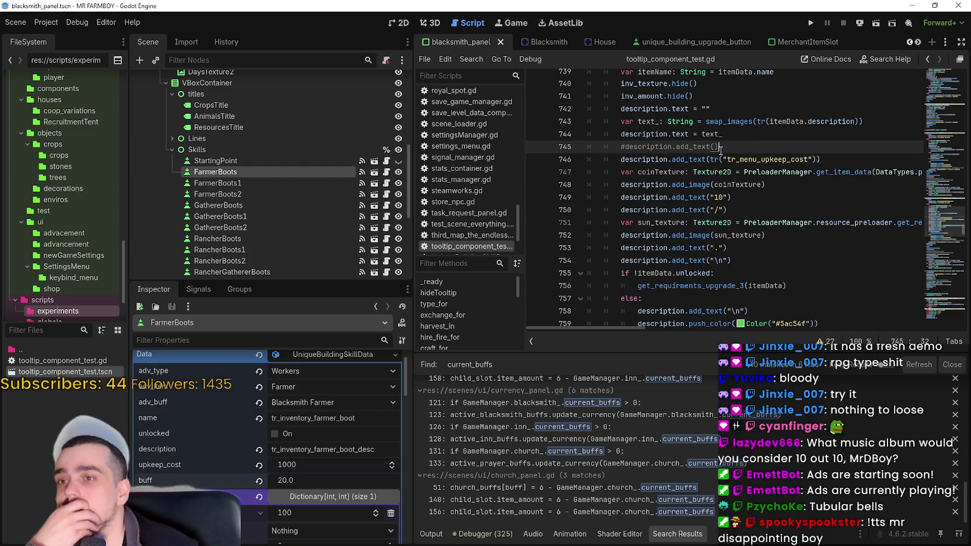
pyautogui.moveTo(621, 160); pyautogui.dragTo(830, 159)
pyautogui.hotkey('ctrl', 'c')
pyautogui.click(772, 142)
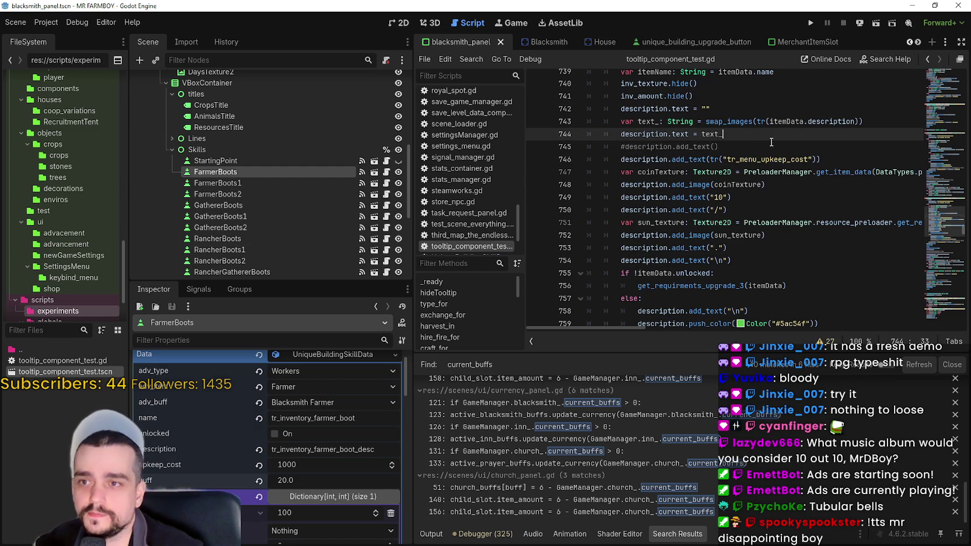
# Duplicate the upkeep cost line and replace its call with itemData.buff.
pyautogui.press('Down')
pyautogui.press('Return')
pyautogui.hotkey('ctrl', 'v')
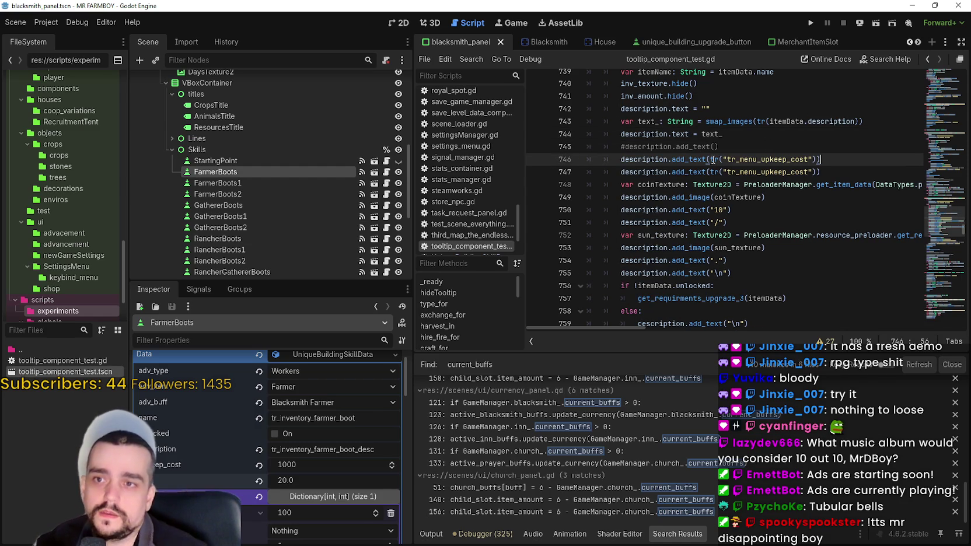
pyautogui.doubleClick(785, 121)
pyautogui.hotkey('ctrl', 'c')
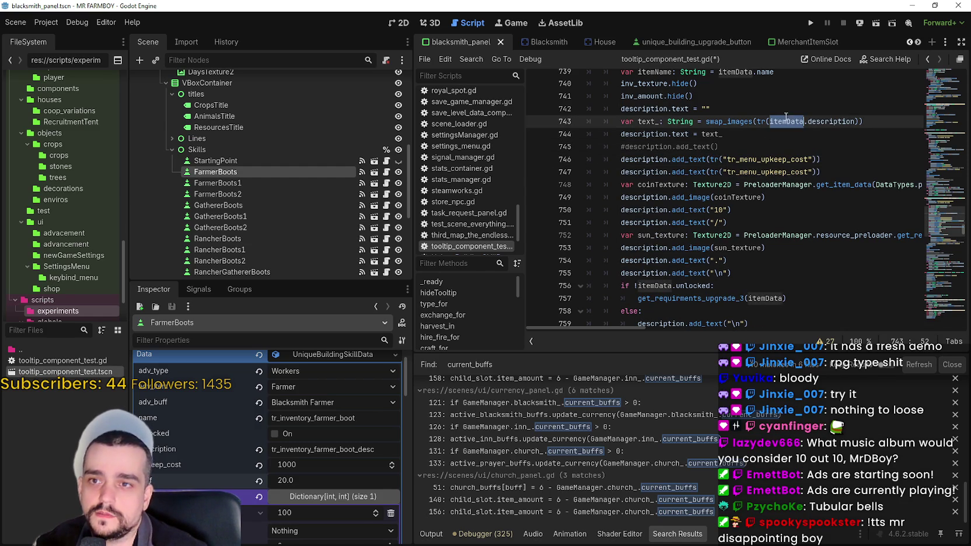
pyautogui.moveTo(816, 159); pyautogui.dragTo(711, 161)
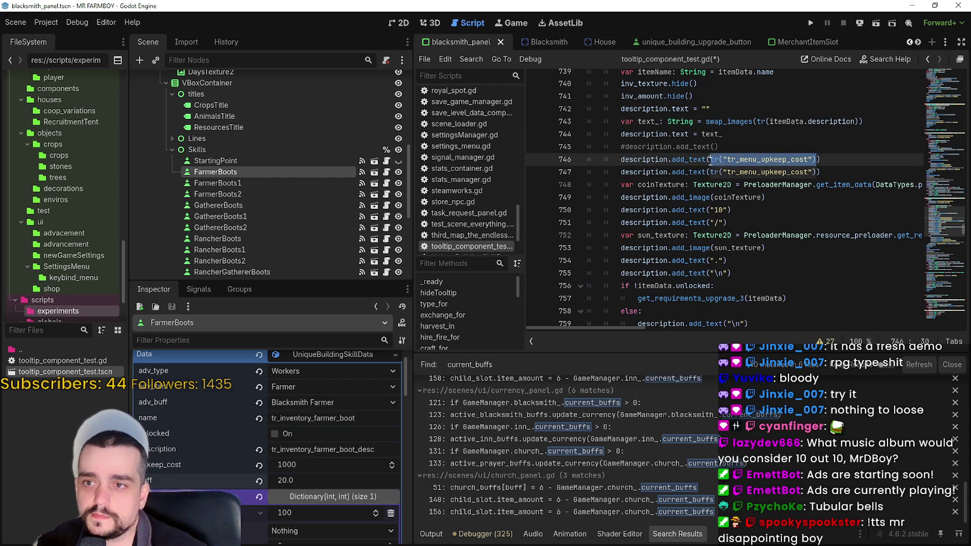
pyautogui.hotkey('ctrl', 'v')
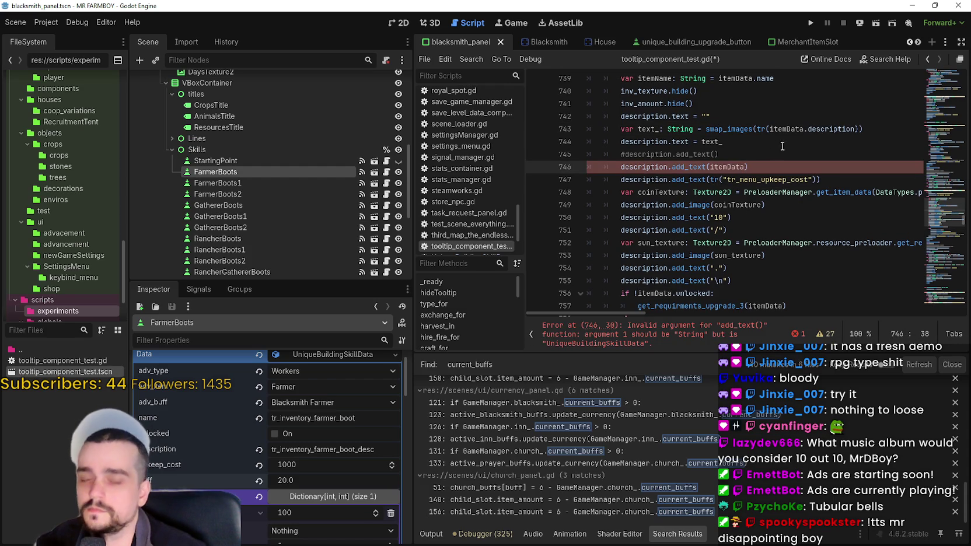
pyautogui.write('.')
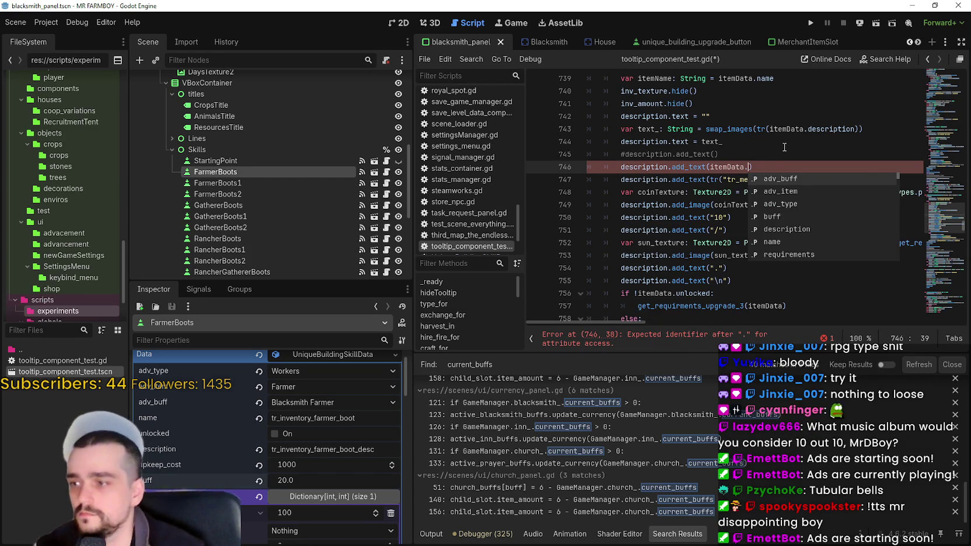
pyautogui.write('buff')
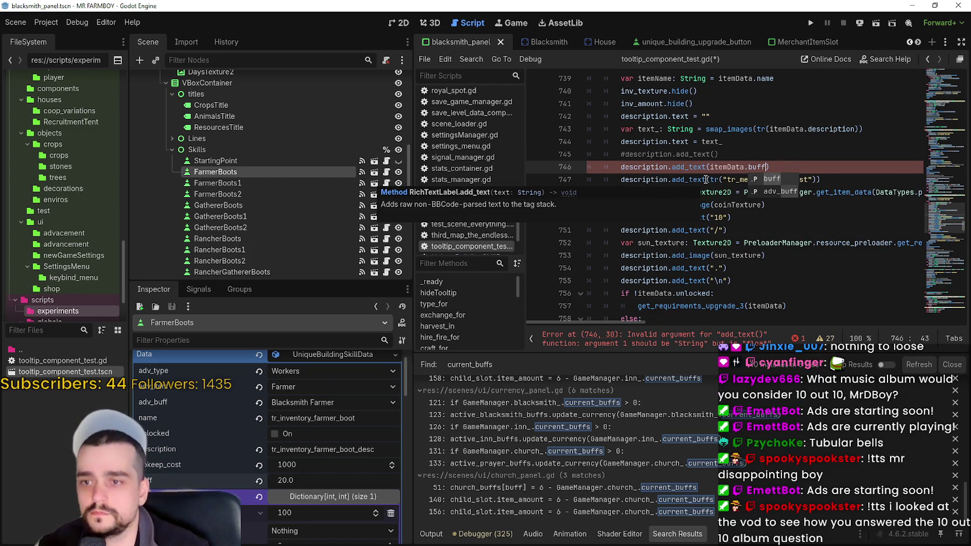
# Wrap itemData.buff on line 746 as str(itemData.buff).
pyautogui.moveTo(710, 167); pyautogui.dragTo(765, 167)
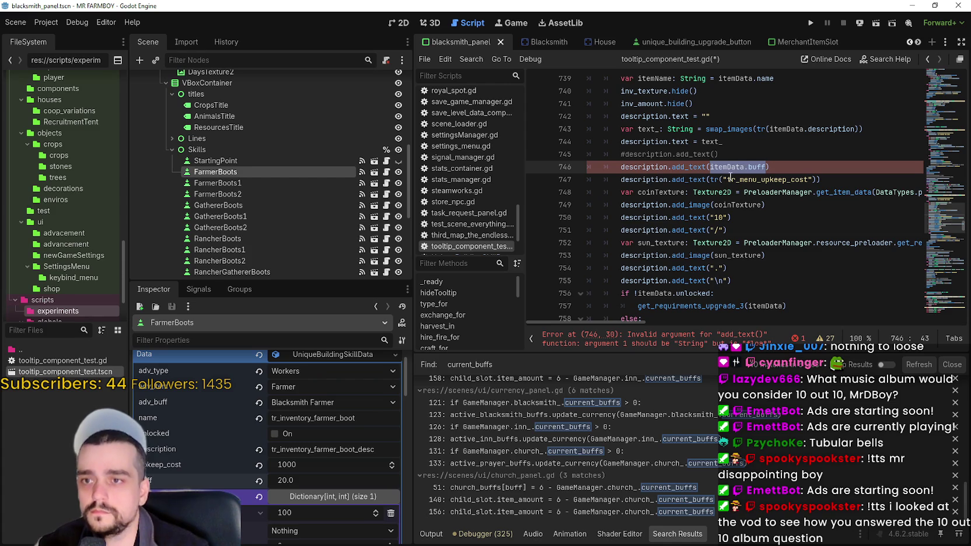
pyautogui.write('(')
pyautogui.click(707, 166)
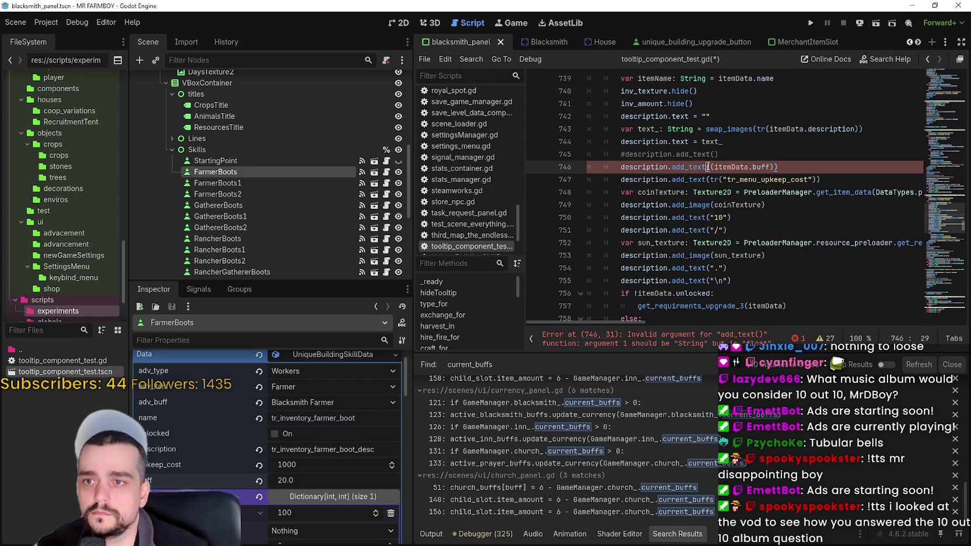
pyautogui.write('str(')
pyautogui.click(705, 155)
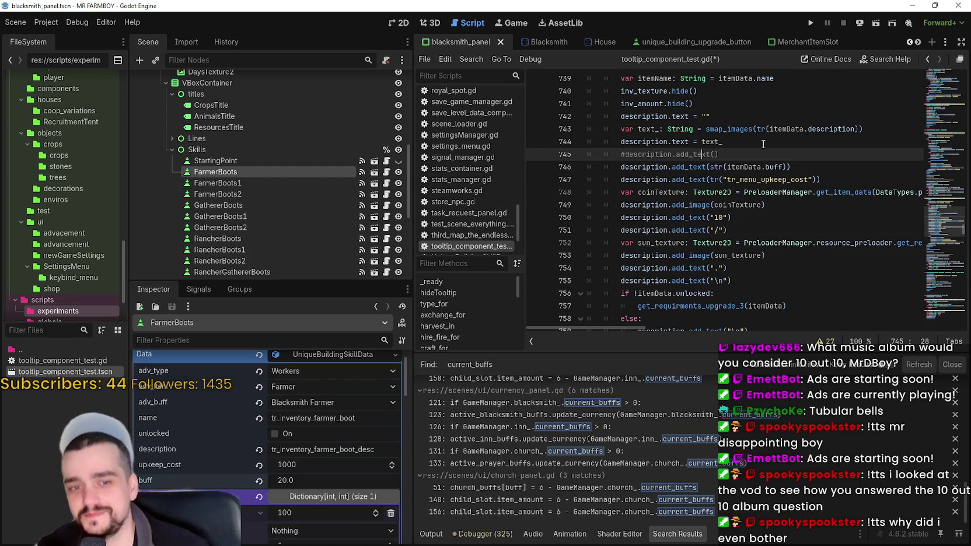
# Append + "%." after the buff value on line 746.
pyautogui.click(796, 167)
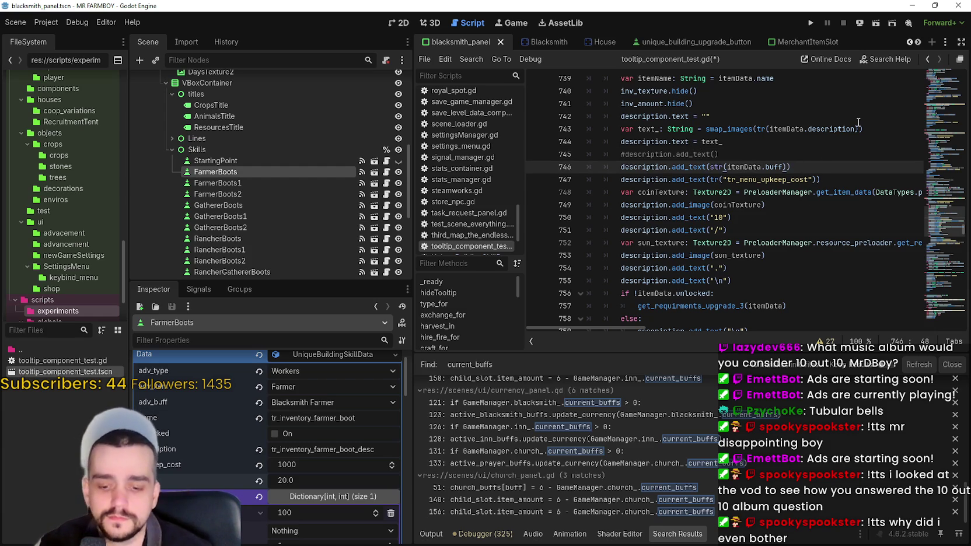
pyautogui.write('%')
pyautogui.press('BackSpace')
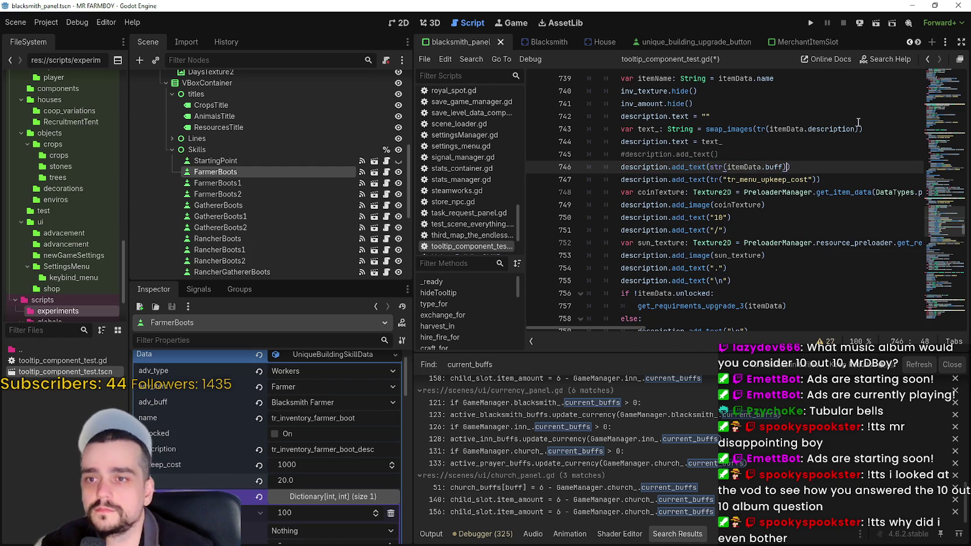
pyautogui.write('+ "')
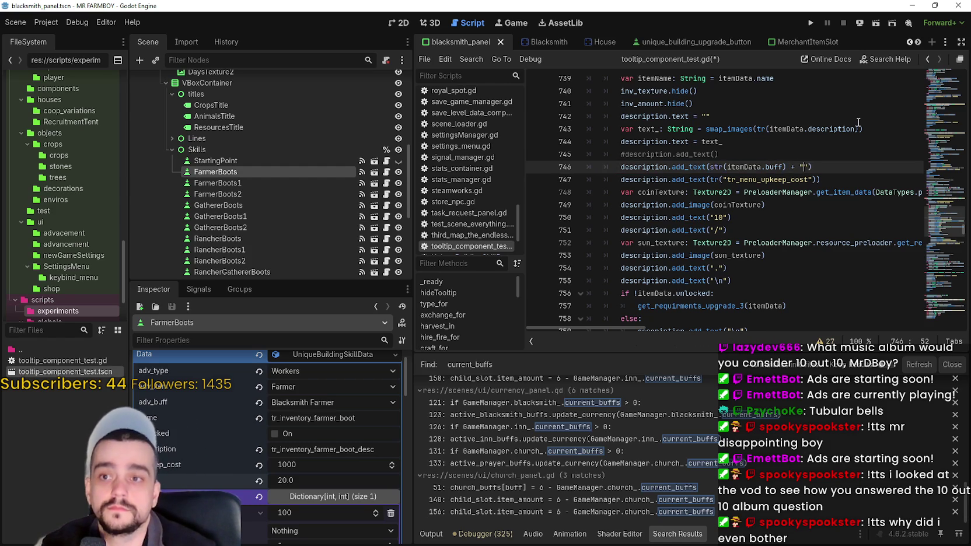
pyautogui.write('%')
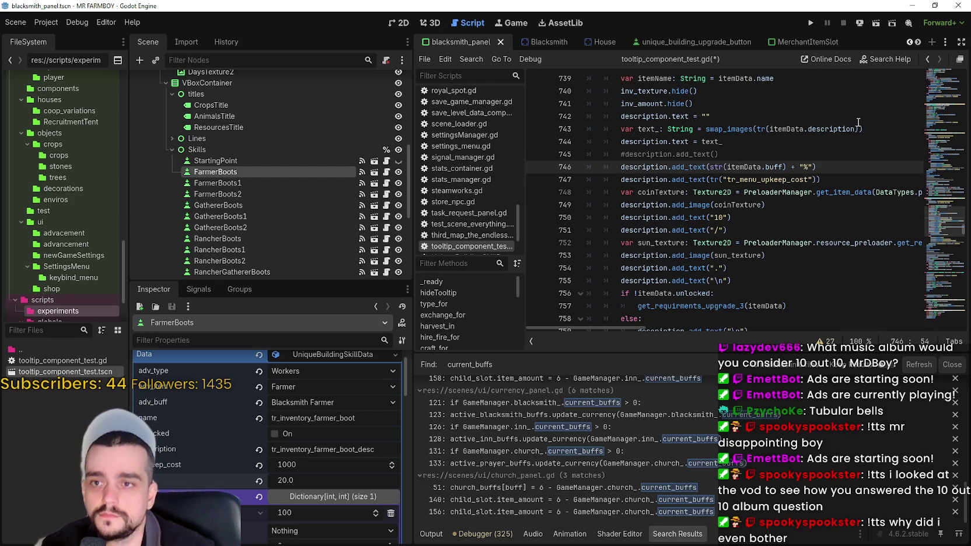
pyautogui.write('.')
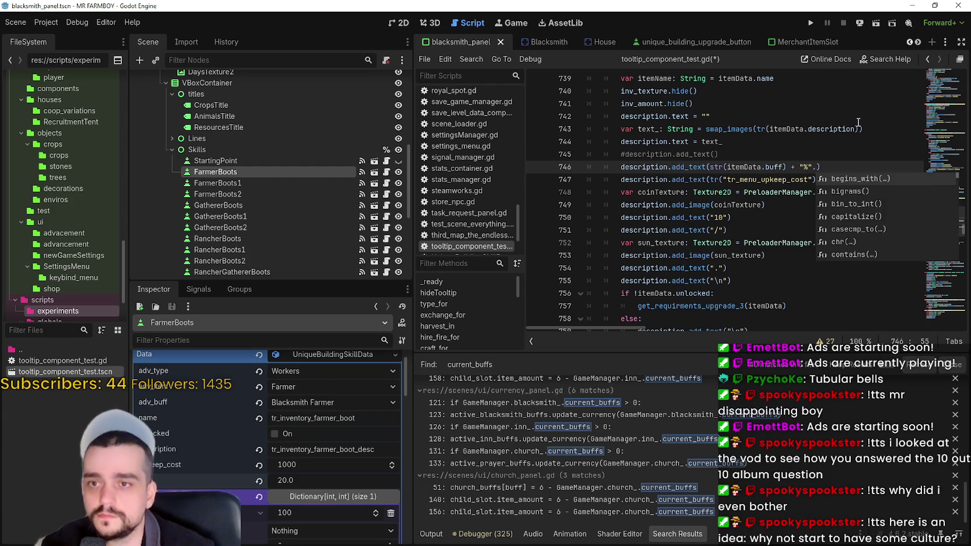
pyautogui.press('BackSpace')
pyautogui.write('.')
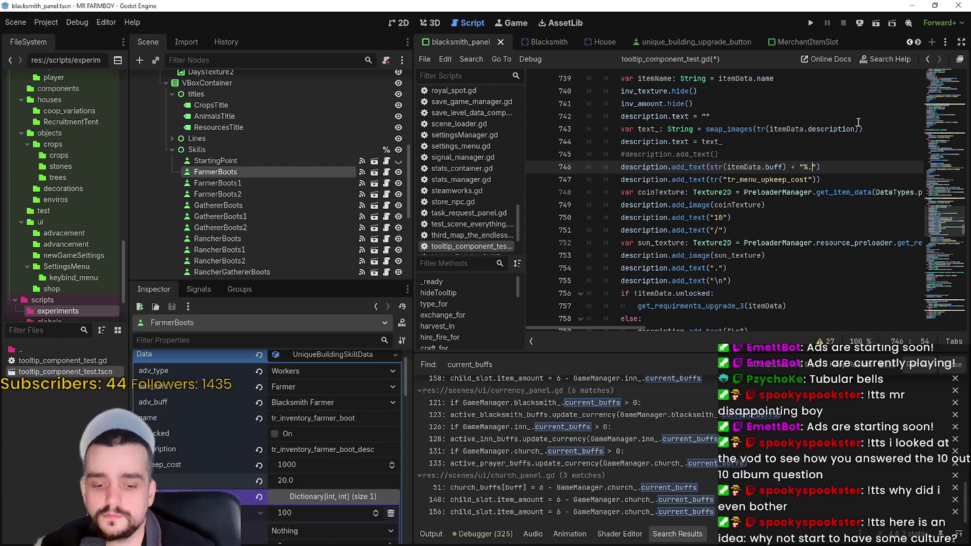
pyautogui.click(831, 166)
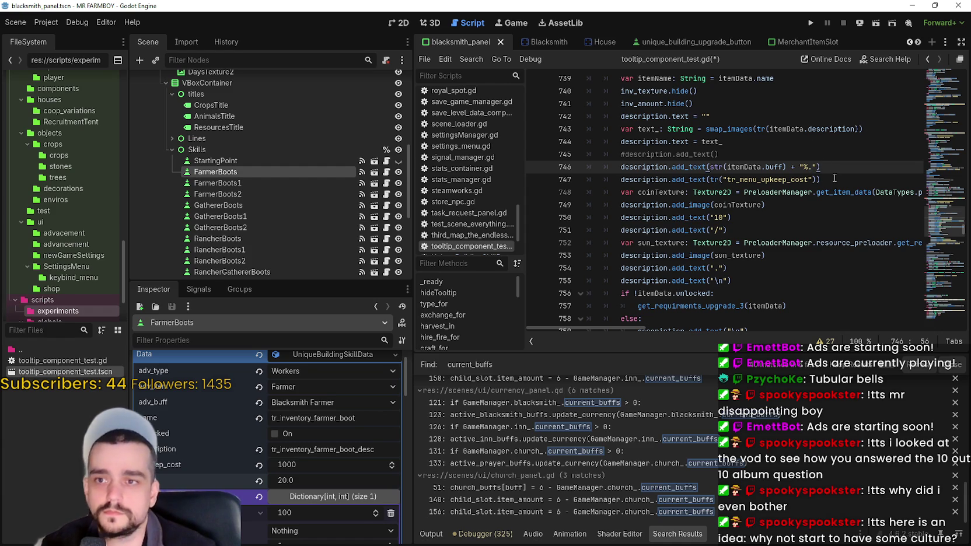
# Delete the commented-out add_text line and save the script.
pyautogui.moveTo(766, 153)
pyautogui.mouseDown()
pyautogui.moveTo(570, 158)
pyautogui.moveTo(564, 145)
pyautogui.mouseUp()
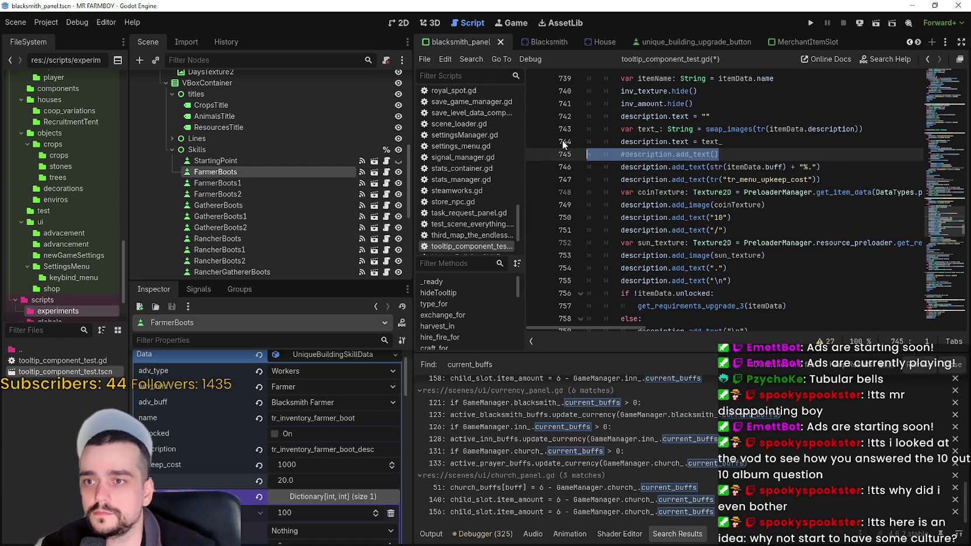
pyautogui.press('BackSpace')
pyautogui.click(690, 179)
pyautogui.hotkey('ctrl', 's')
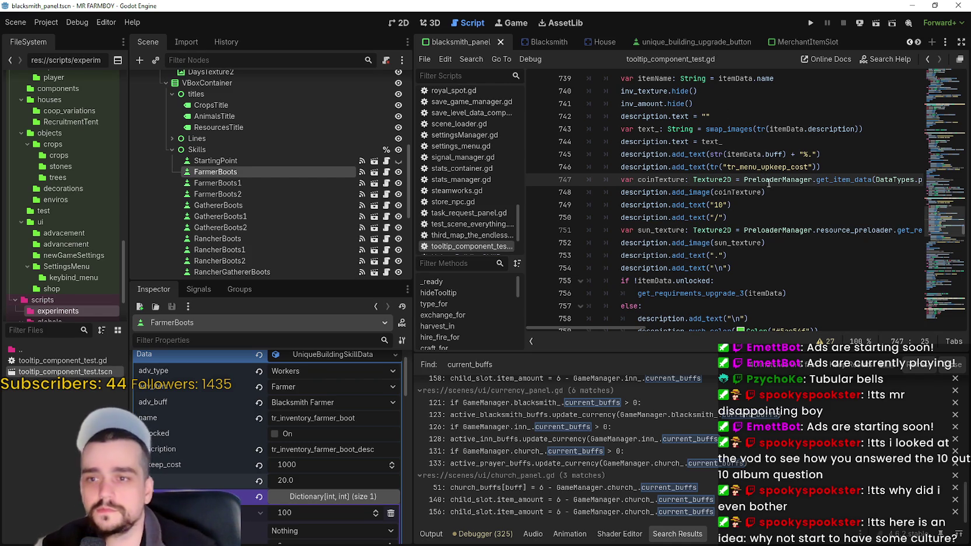
# Add an add_text("\n") line break after the buff line and save.
pyautogui.moveTo(758, 268); pyautogui.dragTo(621, 268)
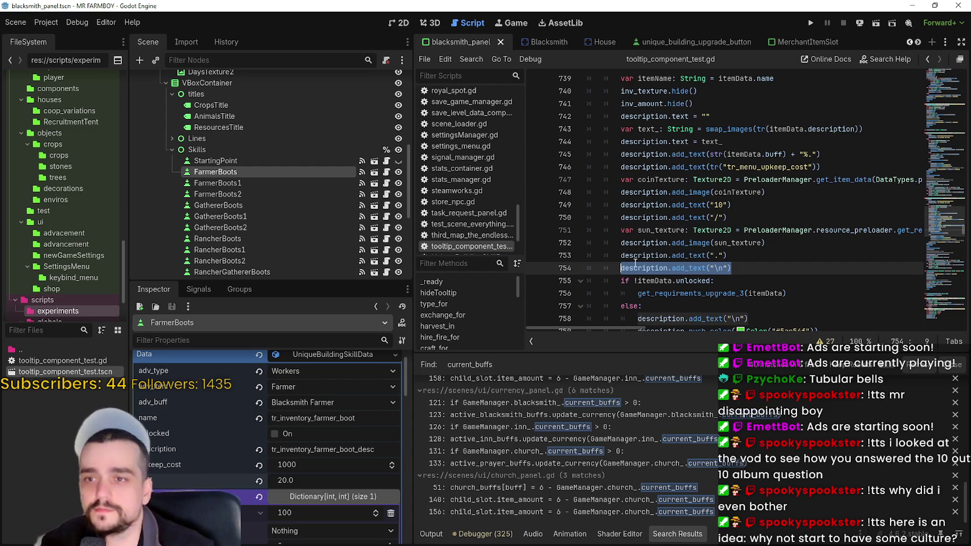
pyautogui.click(840, 158)
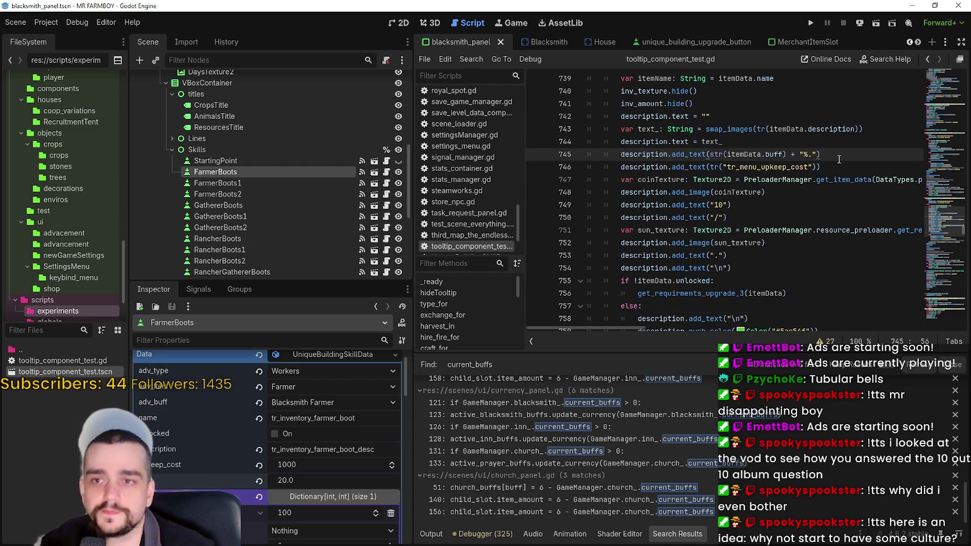
pyautogui.press('Return')
pyautogui.write('description.add_text("\\n")')
pyautogui.hotkey('ctrl', 's')
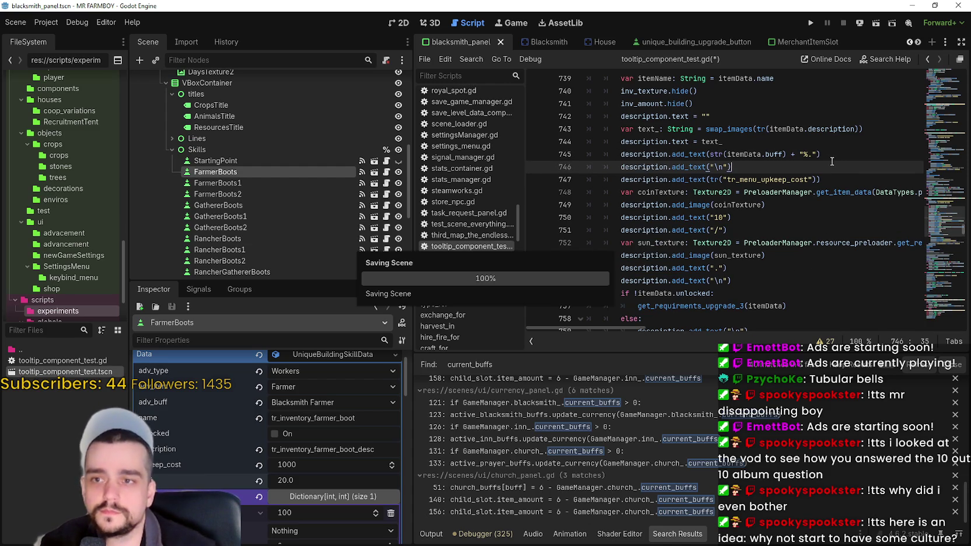
pyautogui.click(810, 173)
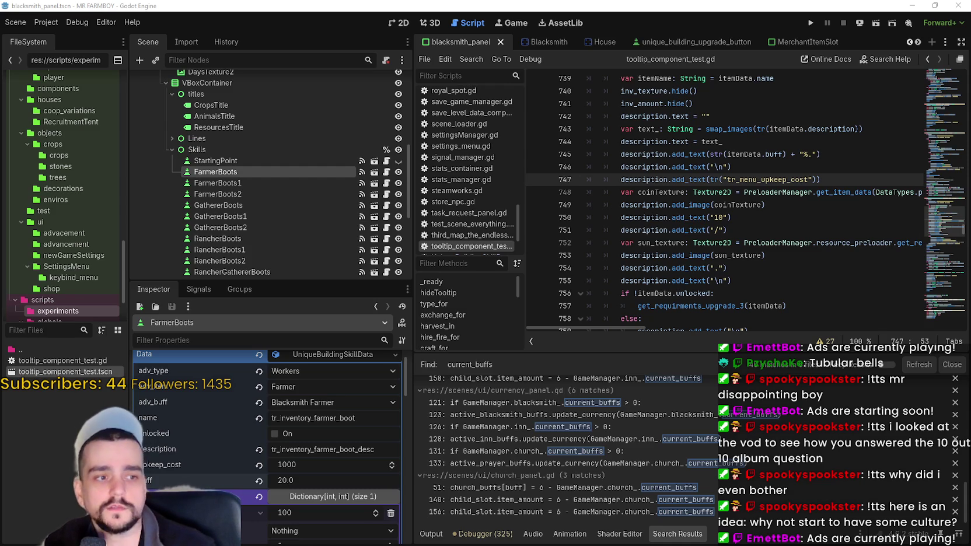
# Insert the [color=#63c74d] tag string before str(itemData.buff) on line 745.
pyautogui.click(772, 200)
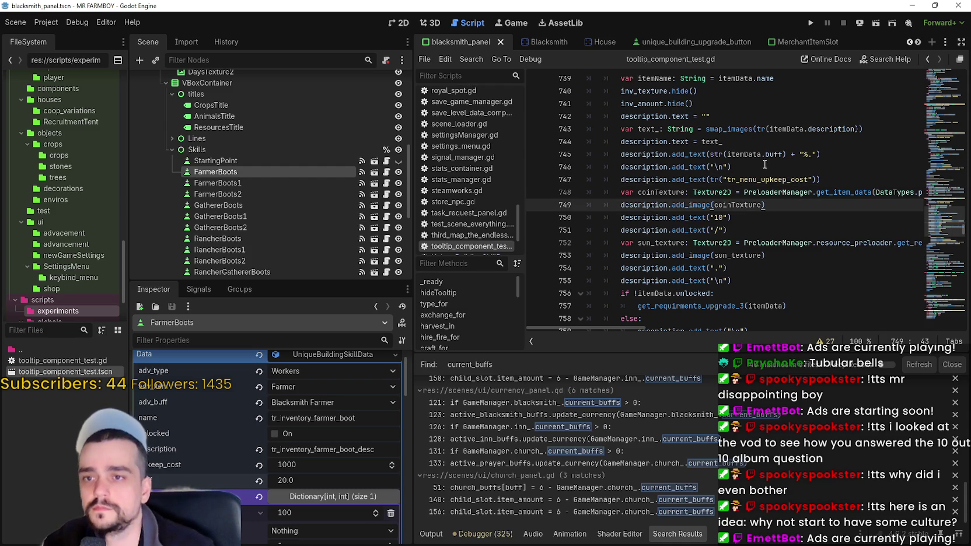
pyautogui.click(712, 154)
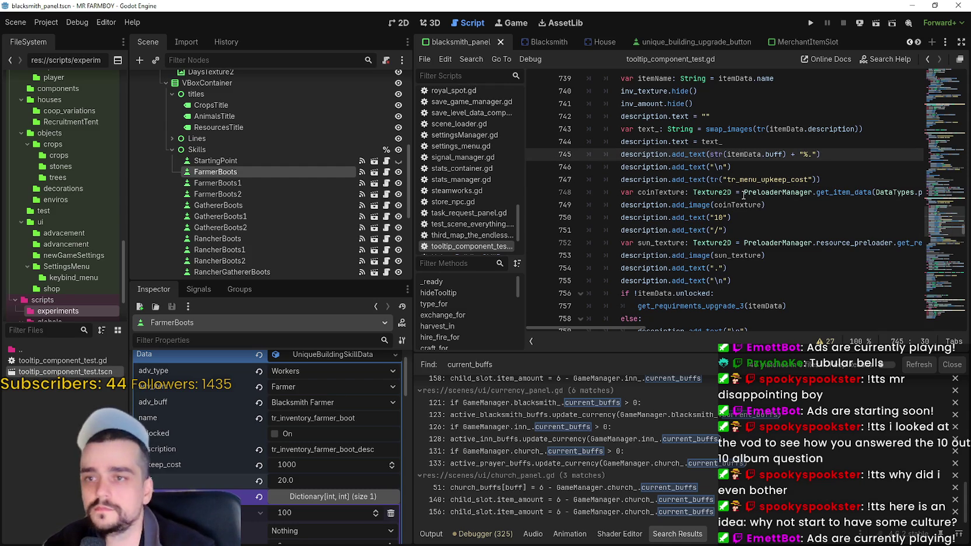
pyautogui.write('+')
pyautogui.press('Left')
pyautogui.write('[color=#63c74d]')
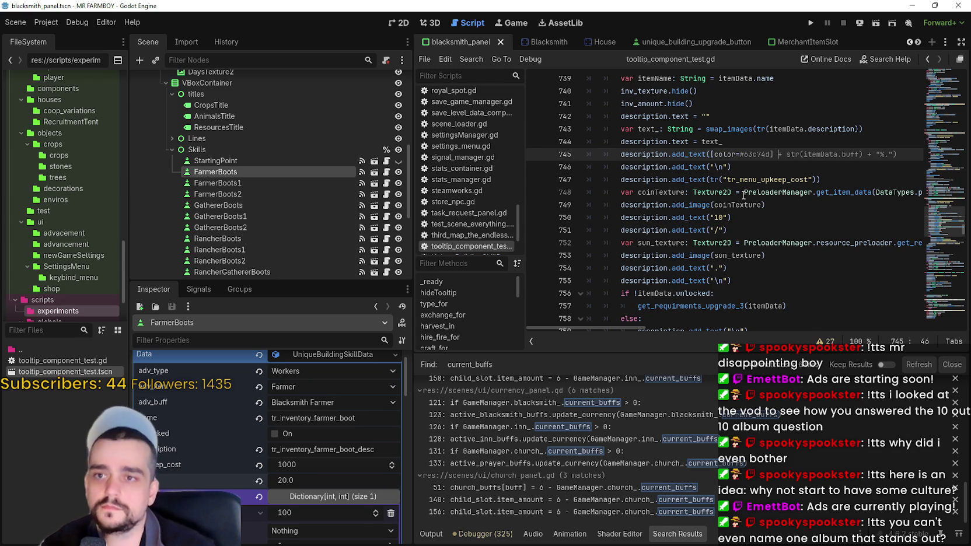
pyautogui.hotkey('ctrl', 'z')
pyautogui.write('"')
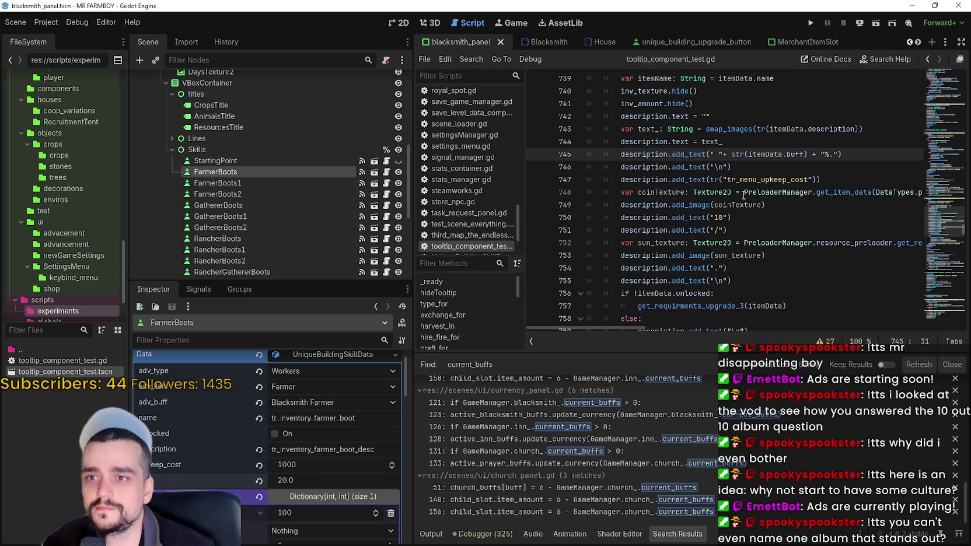
pyautogui.press('BackSpace')
pyautogui.write('[color=#63c74d]')
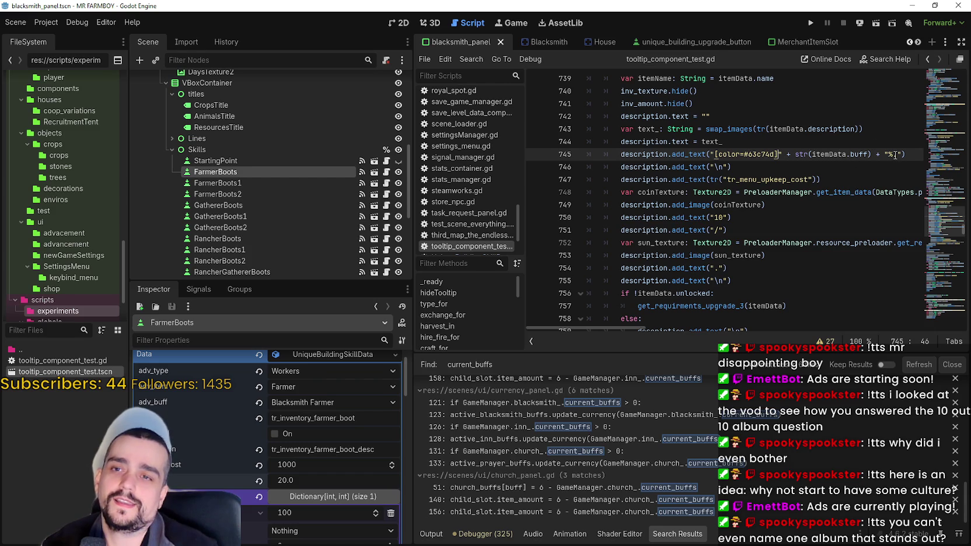
# Add a closing [/color] string after the buff value on line 745.
pyautogui.click(879, 154)
pyautogui.write('.')
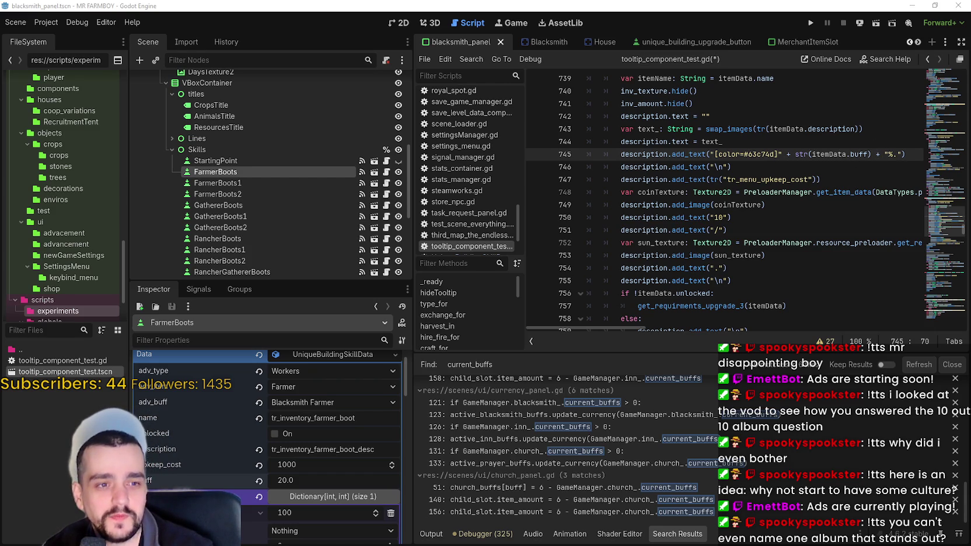
pyautogui.click(879, 154)
pyautogui.write('+ ')
pyautogui.write('"+')
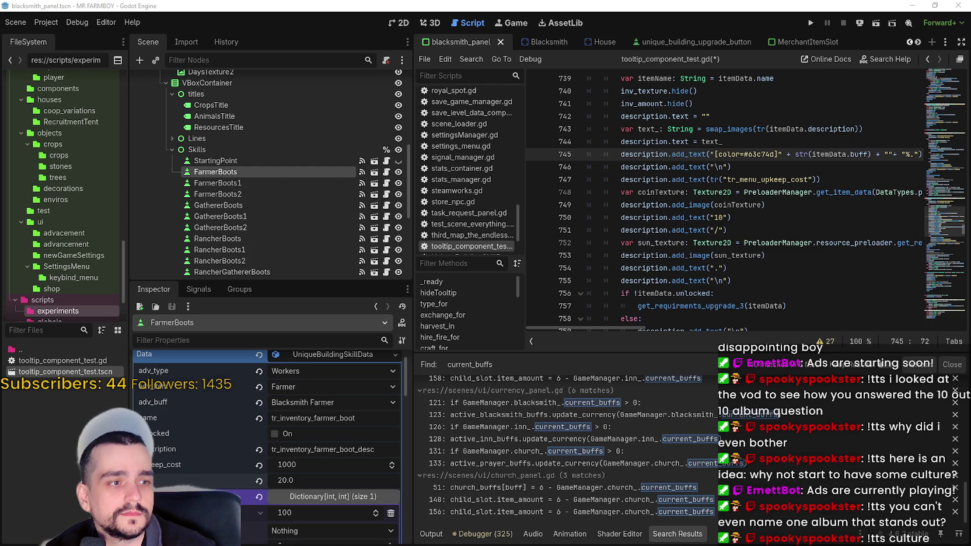
pyautogui.press('BackSpace')
pyautogui.write('\\n')
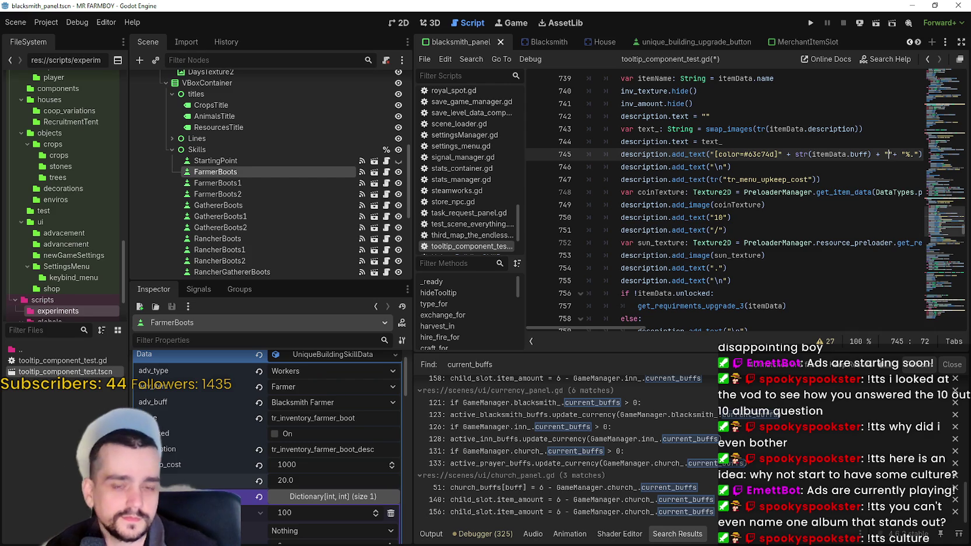
pyautogui.hotkey('ctrl', 'shift', 'd')
pyautogui.hotkey('ctrl', 'z')
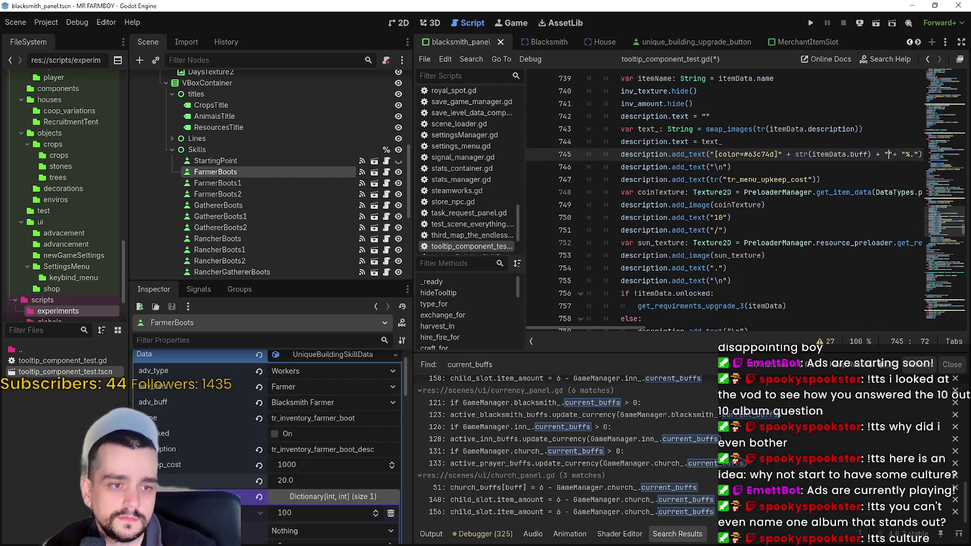
pyautogui.write('[/color]')
pyautogui.click(817, 179)
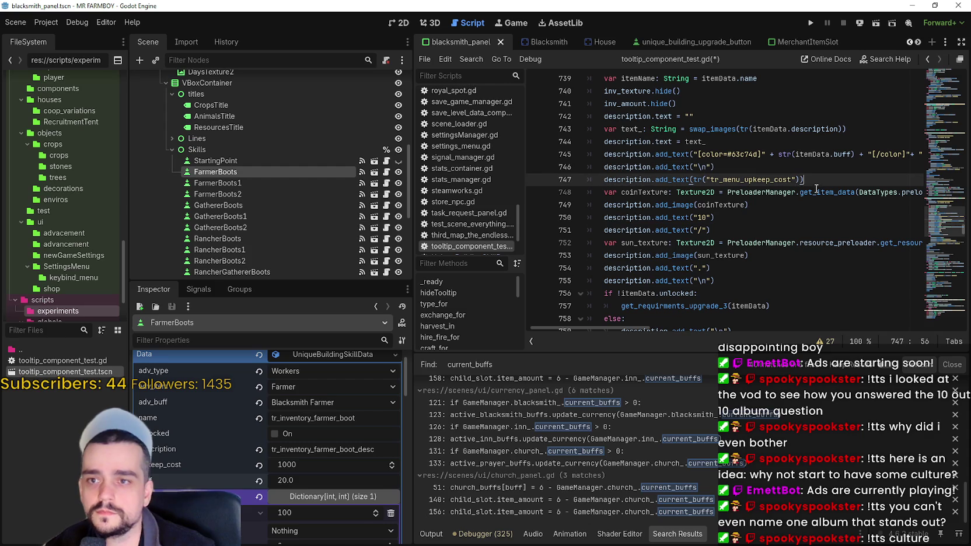
pyautogui.click(753, 219)
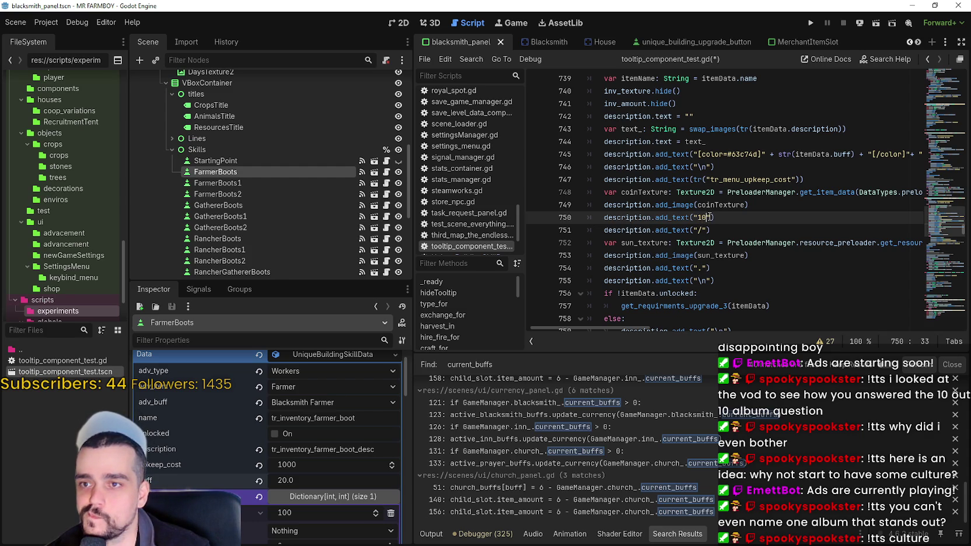
# Replace the hard-coded 10 on line 750 with str(itemData.upkeep_cost) and save the script.
pyautogui.hotkey('shift', 'Left')
pyautogui.hotkey('shift', 'Left')
pyautogui.hotkey('shift', 'Left')
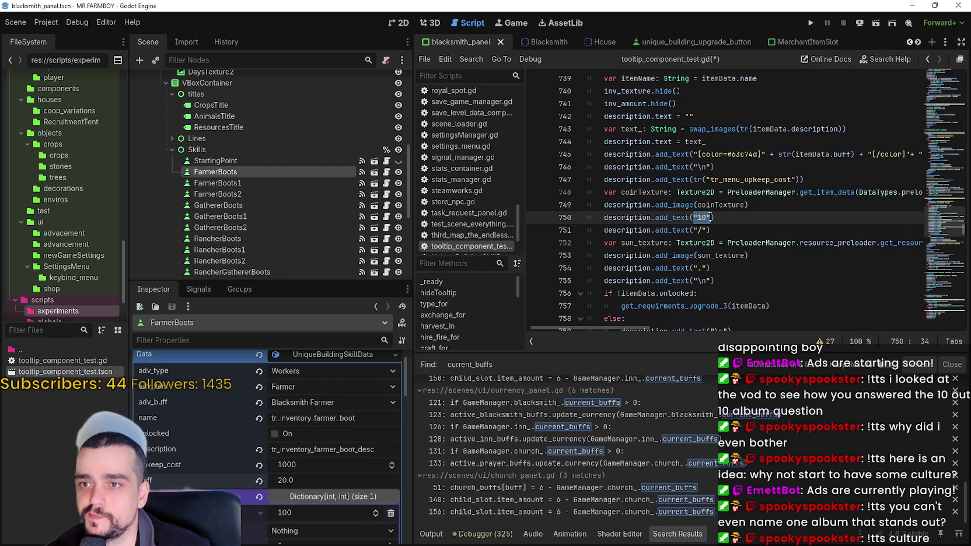
pyautogui.write('str(')
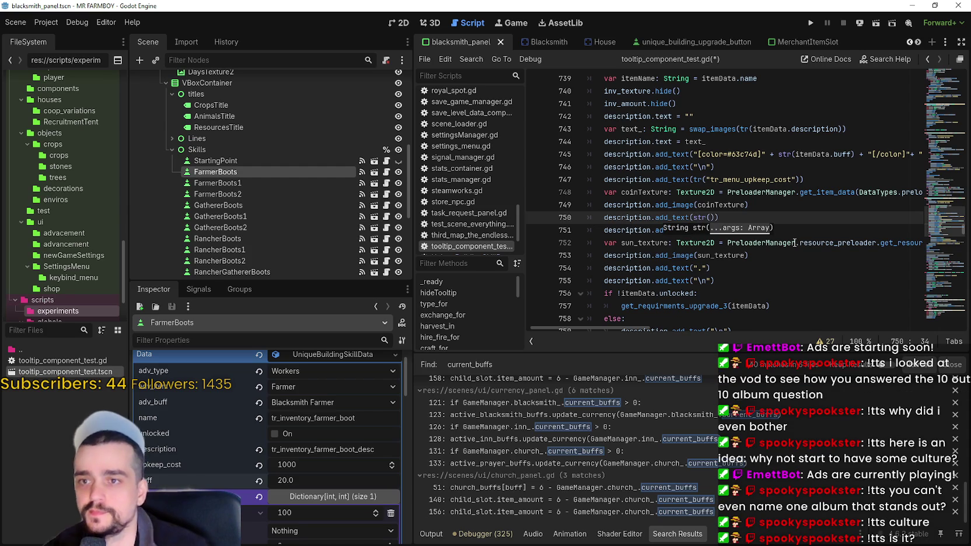
pyautogui.click(819, 156)
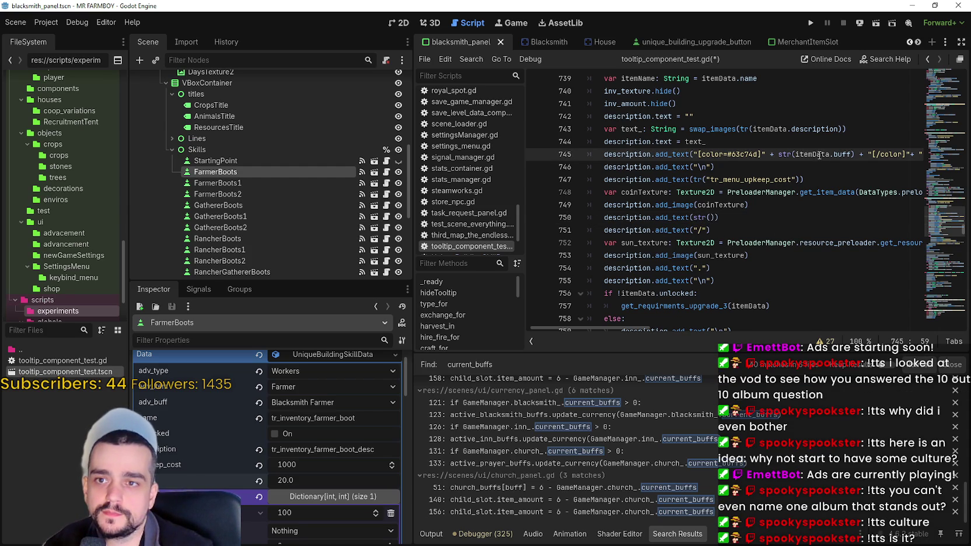
pyautogui.click(711, 217)
pyautogui.write('itemData.co')
pyautogui.press('BackSpace')
pyautogui.press('BackSpace')
pyautogui.write('up')
pyautogui.press('Return')
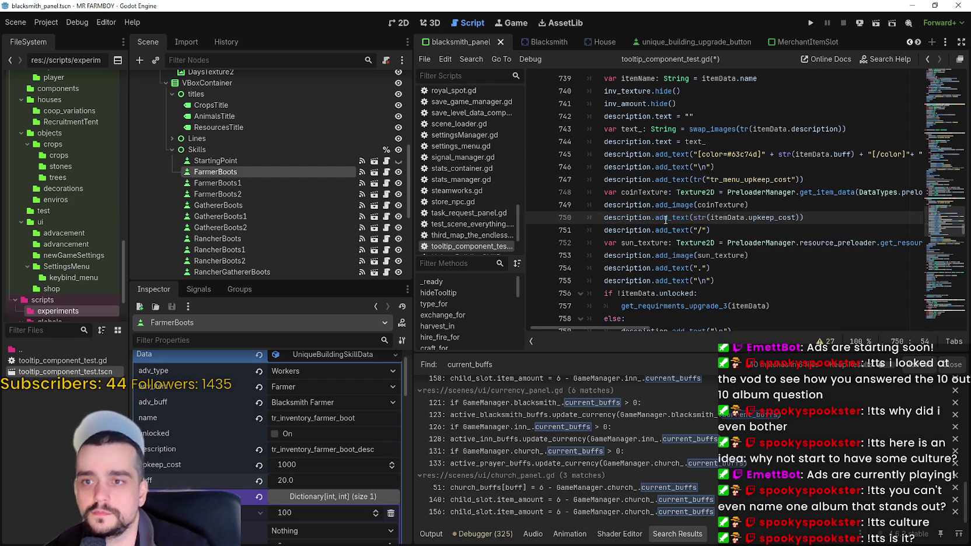
pyautogui.click(688, 218)
pyautogui.hotkey('ctrl', 's')
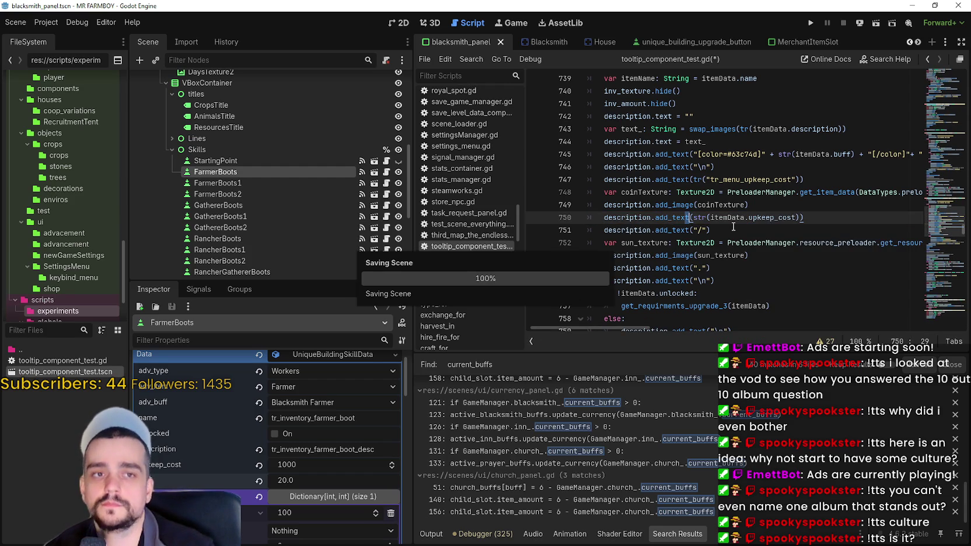
pyautogui.click(733, 227)
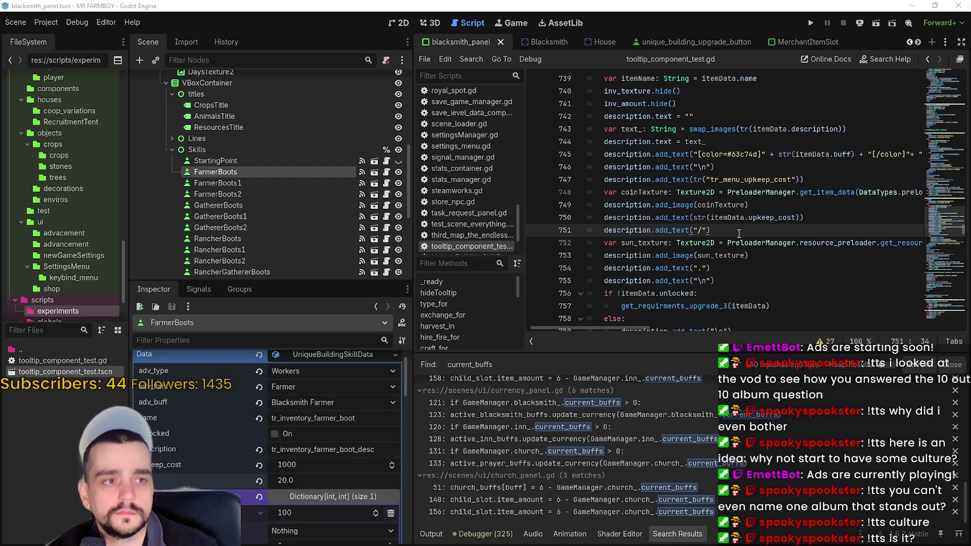
# Save, run MR FARMBOY, load Save 1, and maximize the game window on the farm town.
pyautogui.hotkey('ctrl', 's')
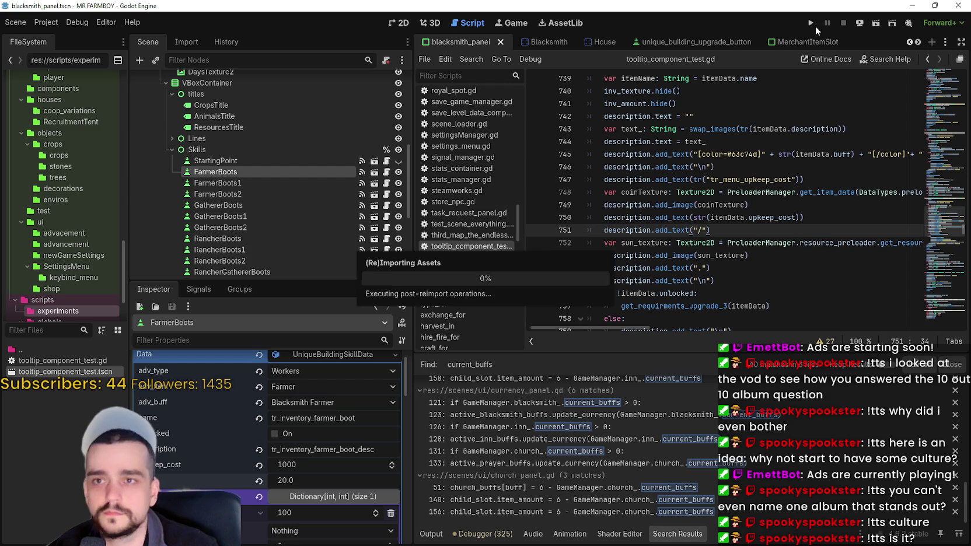
pyautogui.click(810, 23)
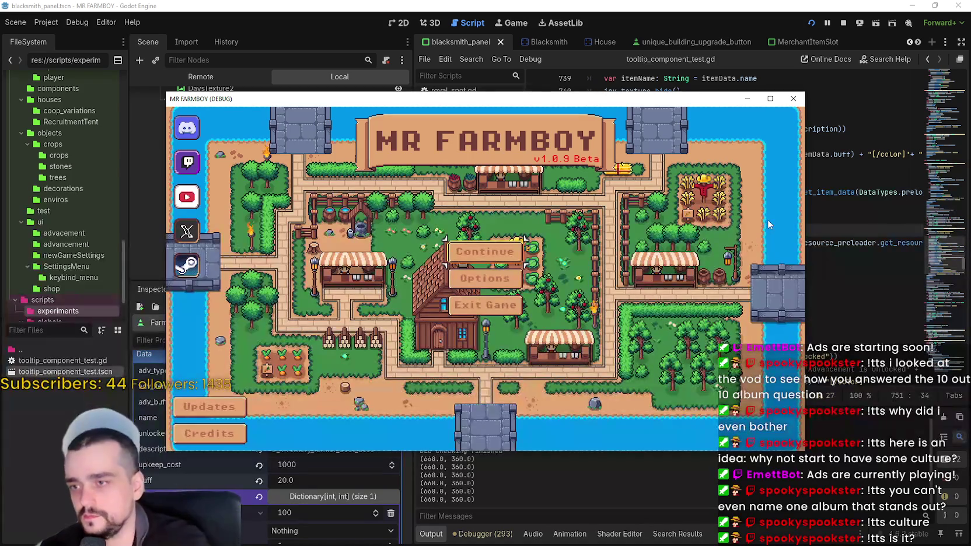
pyautogui.click(486, 250)
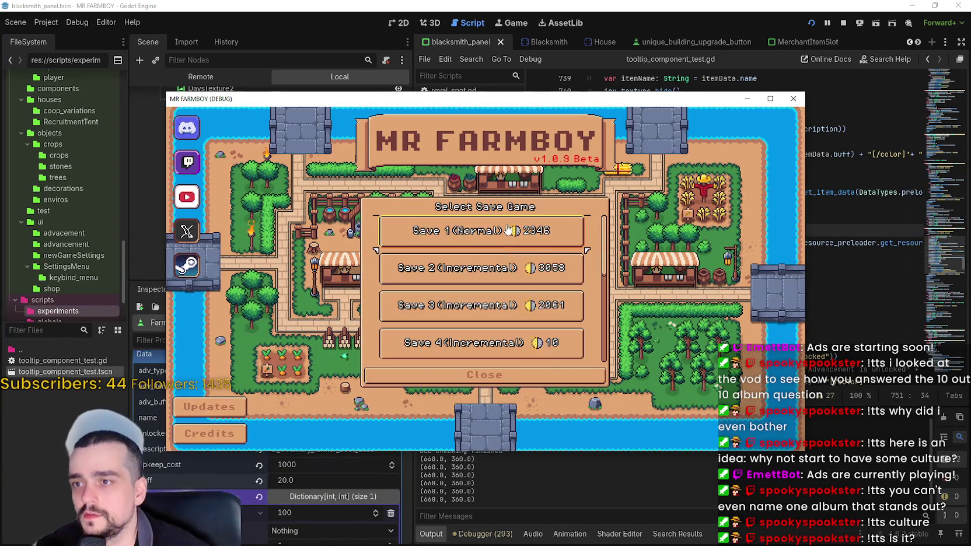
pyautogui.click(453, 240)
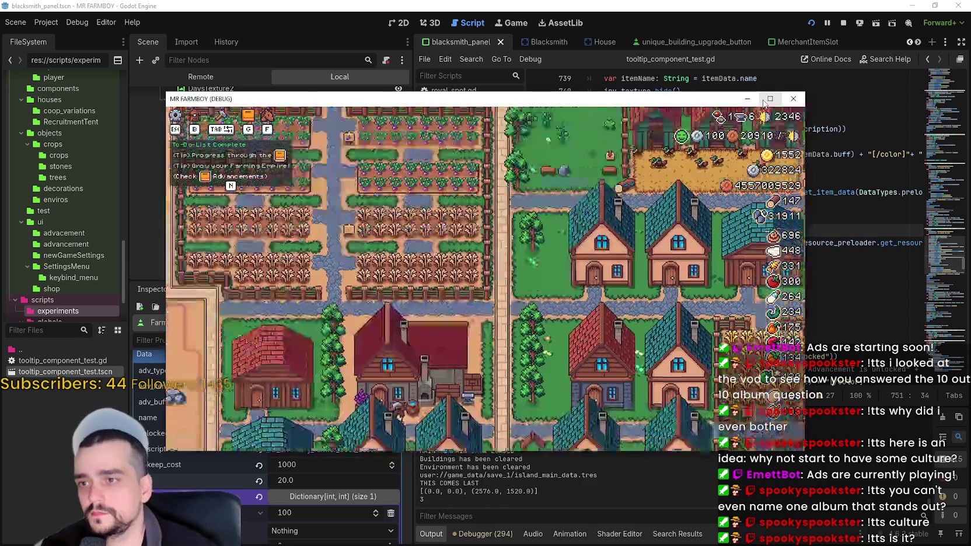
pyautogui.click(766, 99)
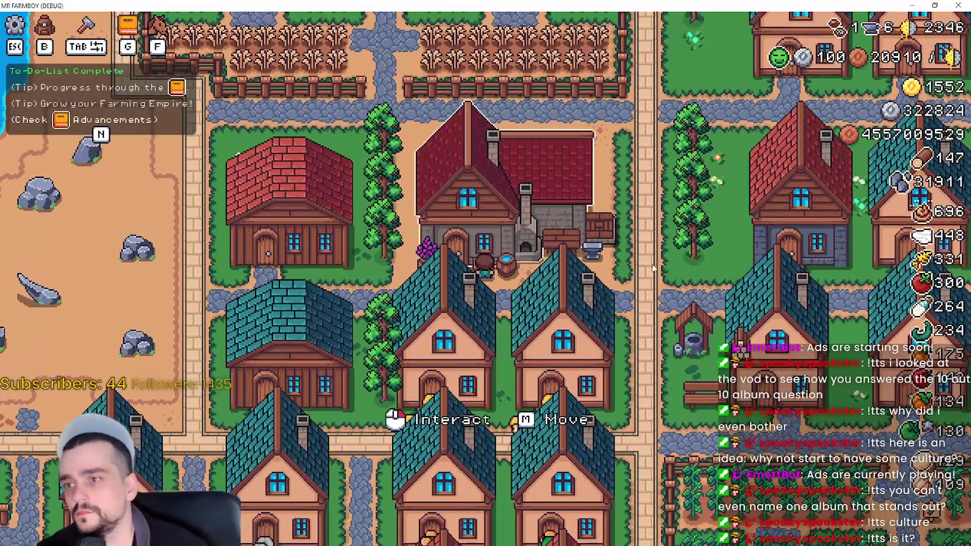
# Open the Blacksmith panel, read a Crops boot tooltip, then restore the window and stop the game.
pyautogui.click(652, 269)
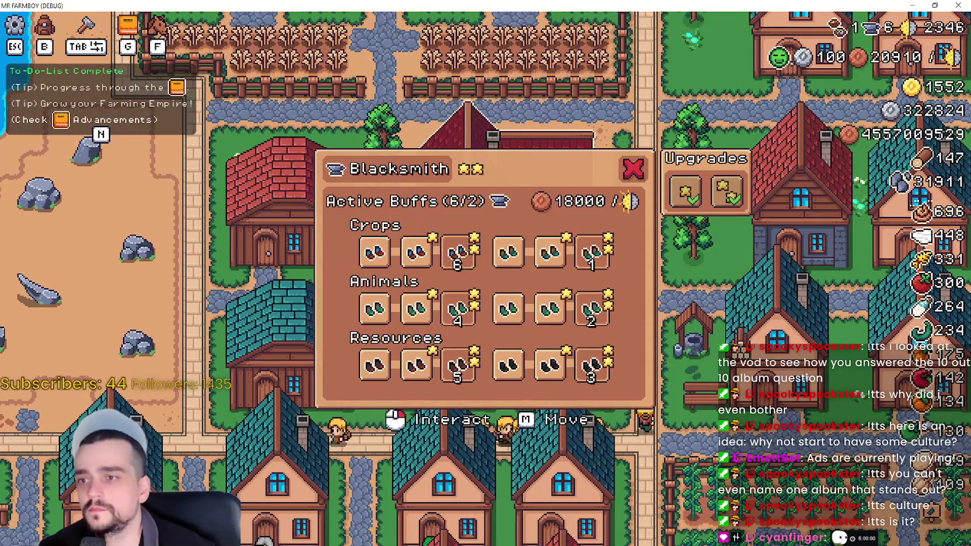
pyautogui.moveTo(369, 252)
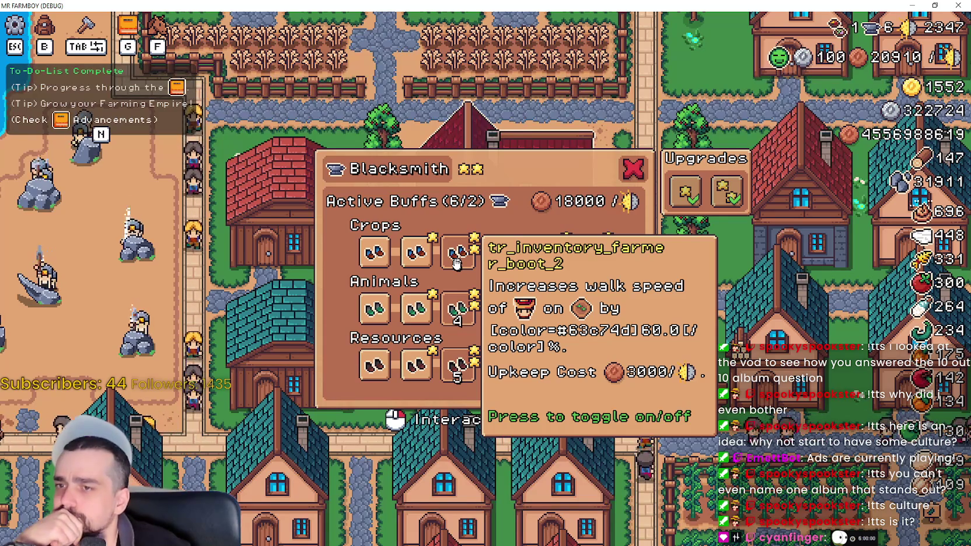
pyautogui.moveTo(921, 5); pyautogui.dragTo(776, 101)
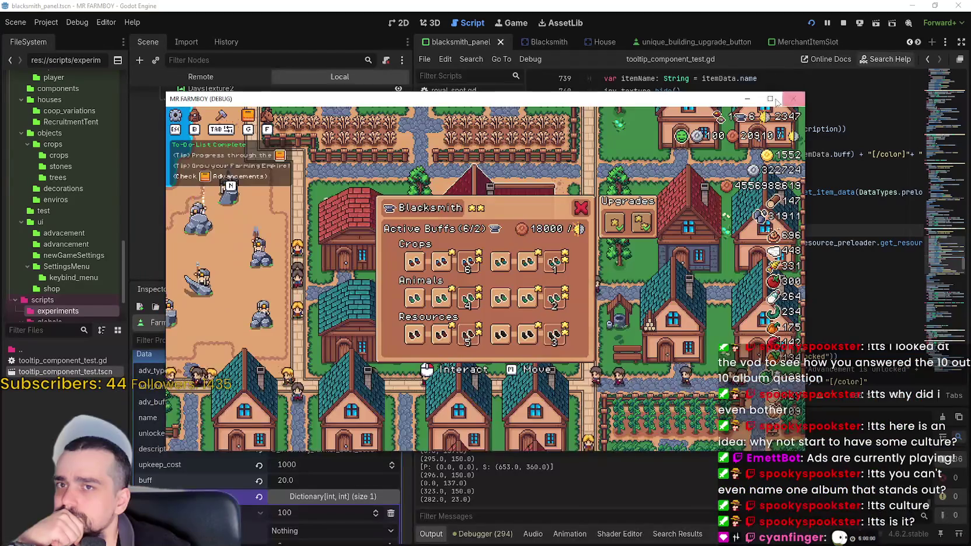
pyautogui.click(842, 24)
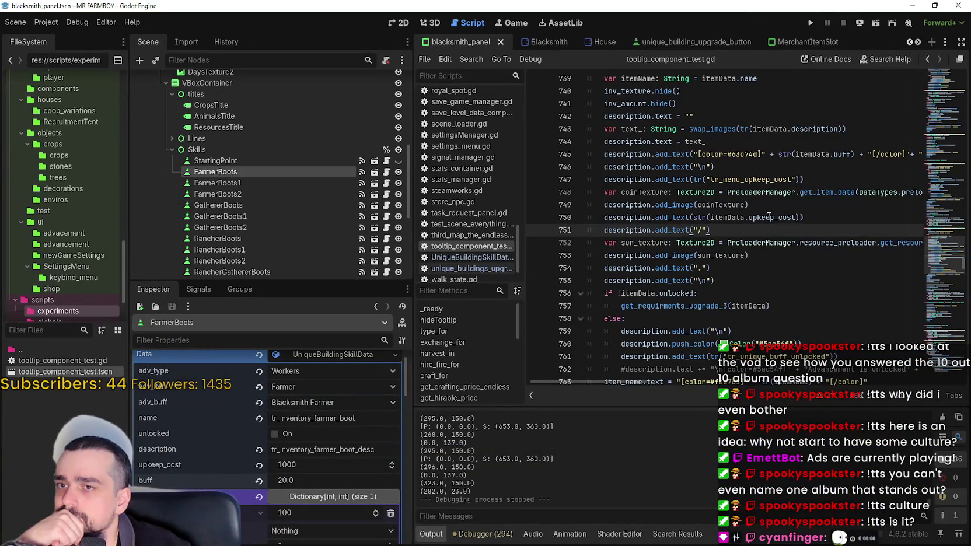
# Replace the add_text call on line 745 with a += append assignment.
pyautogui.scroll(1, 774, 197)
pyautogui.click(767, 192)
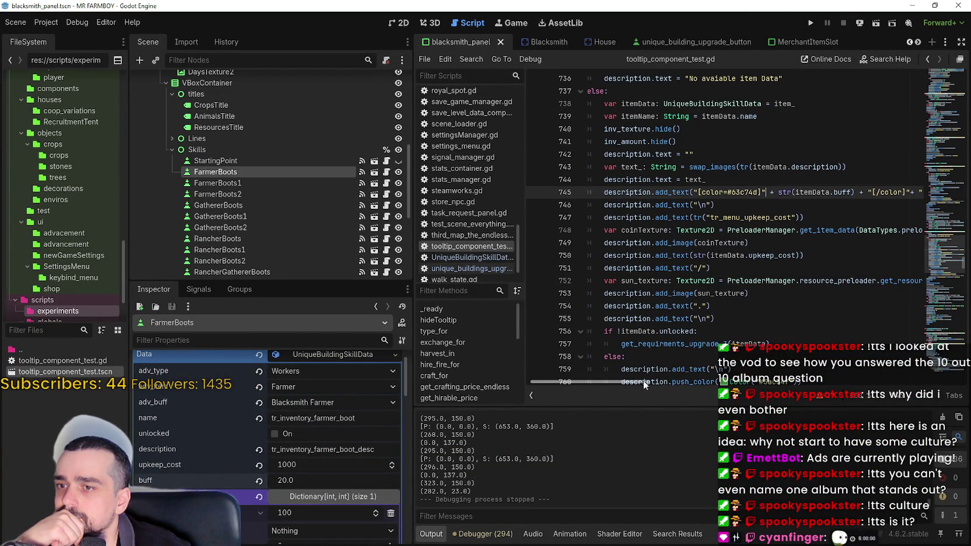
pyautogui.moveTo(643, 381); pyautogui.dragTo(650, 379)
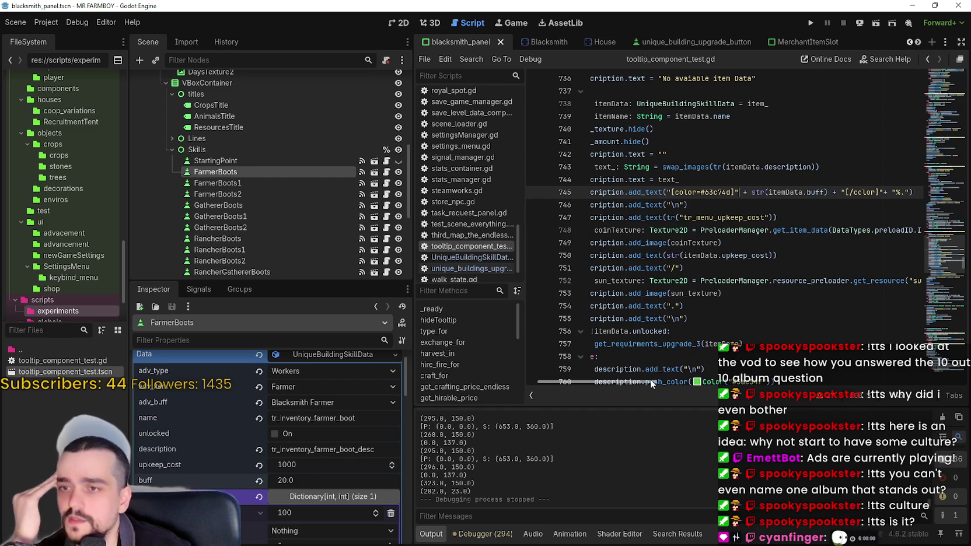
pyautogui.moveTo(650, 379)
pyautogui.mouseDown()
pyautogui.moveTo(666, 380)
pyautogui.moveTo(628, 381)
pyautogui.mouseUp()
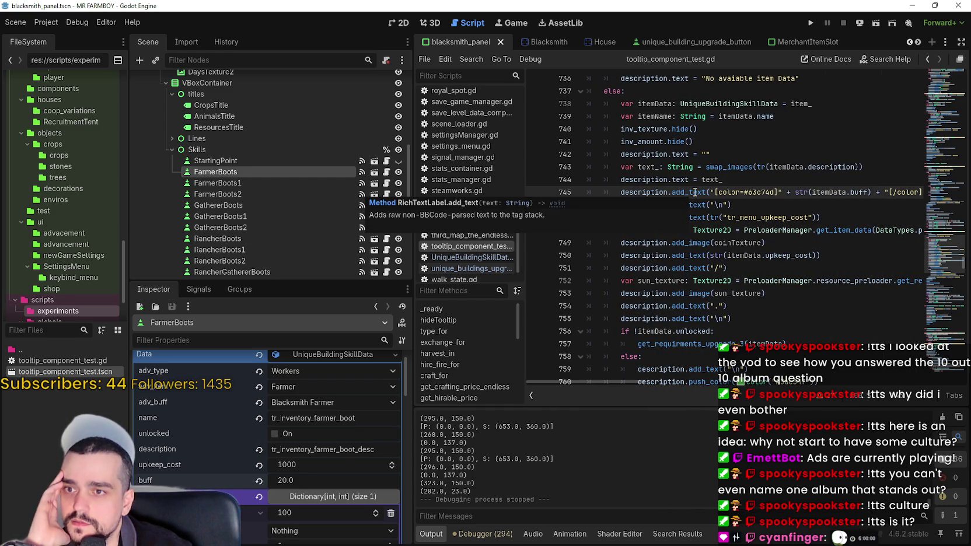
pyautogui.click(694, 192)
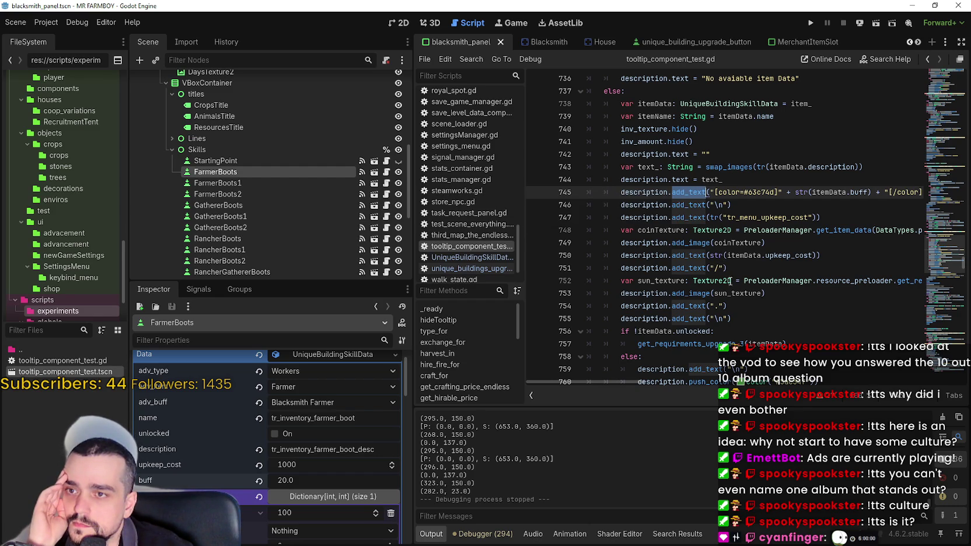
pyautogui.moveTo(613, 379)
pyautogui.mouseDown()
pyautogui.moveTo(646, 382)
pyautogui.moveTo(641, 391)
pyautogui.moveTo(599, 381)
pyautogui.moveTo(626, 380)
pyautogui.moveTo(599, 381)
pyautogui.mouseUp()
pyautogui.press('BackSpace')
pyautogui.press('BackSpace')
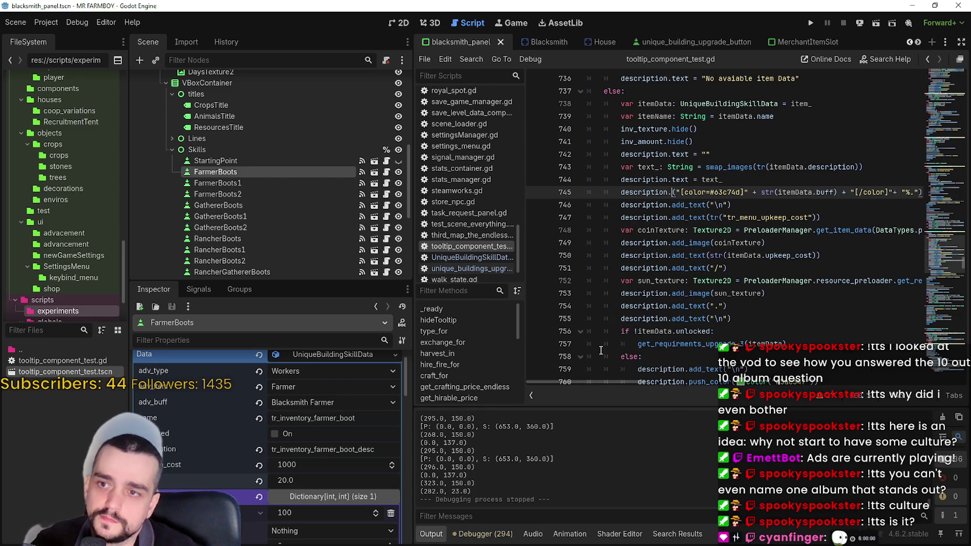
pyautogui.write('+')
pyautogui.press('BackSpace')
pyautogui.write('=')
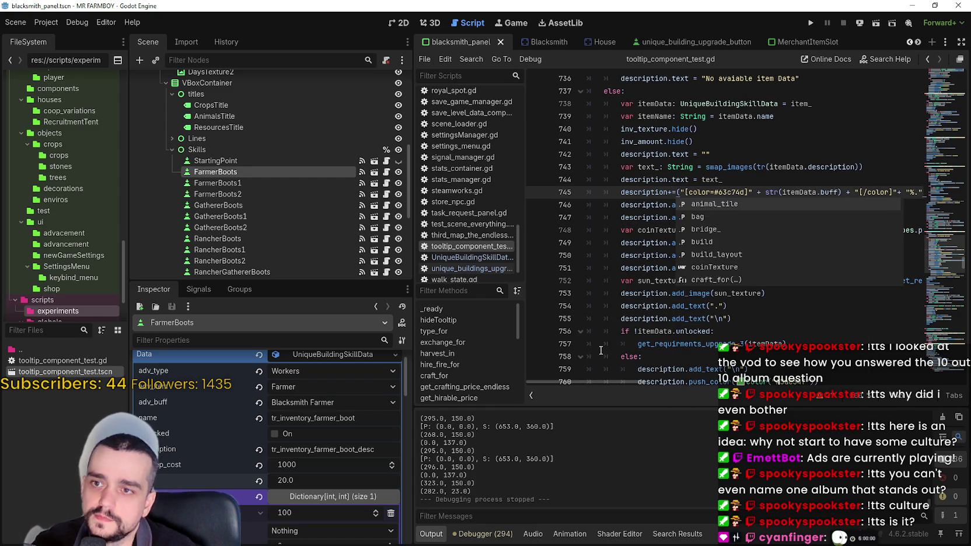
pyautogui.press('Delete')
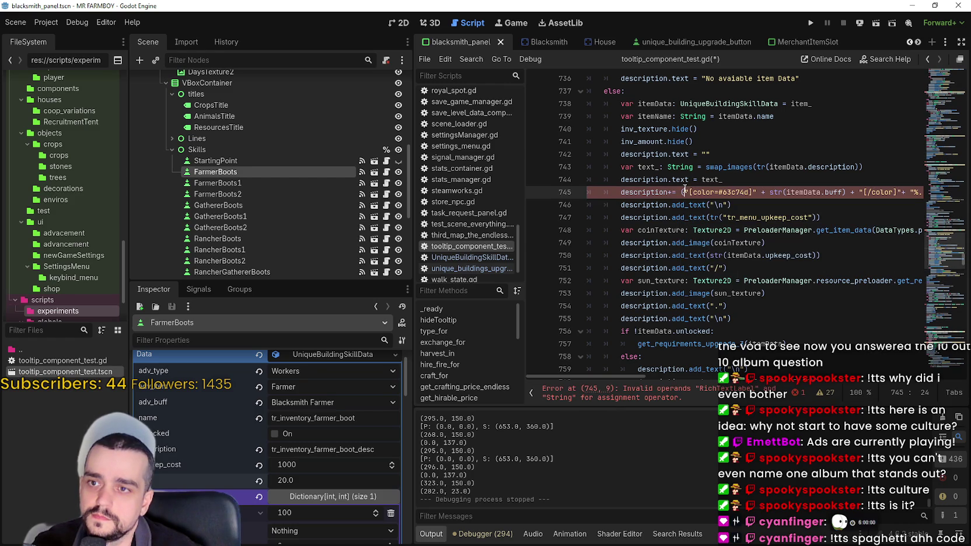
# Insert .text after description on line 745 and save the script.
pyautogui.moveTo(795, 199); pyautogui.dragTo(899, 195)
pyautogui.click(908, 195)
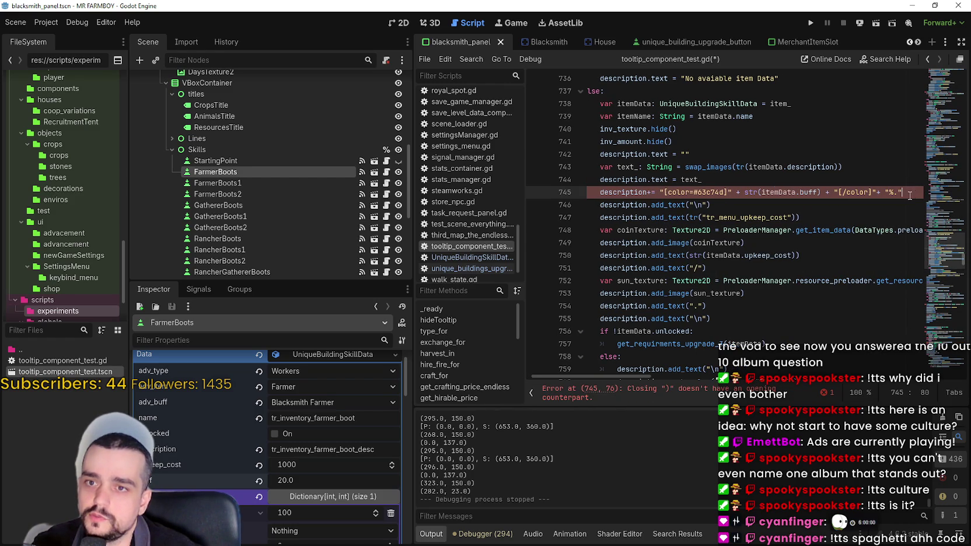
pyautogui.click(862, 213)
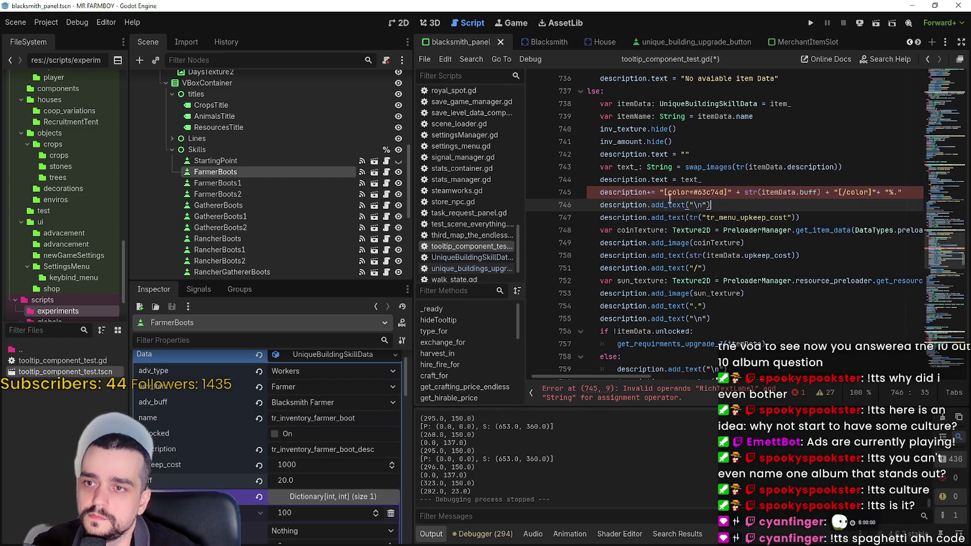
pyautogui.click(646, 192)
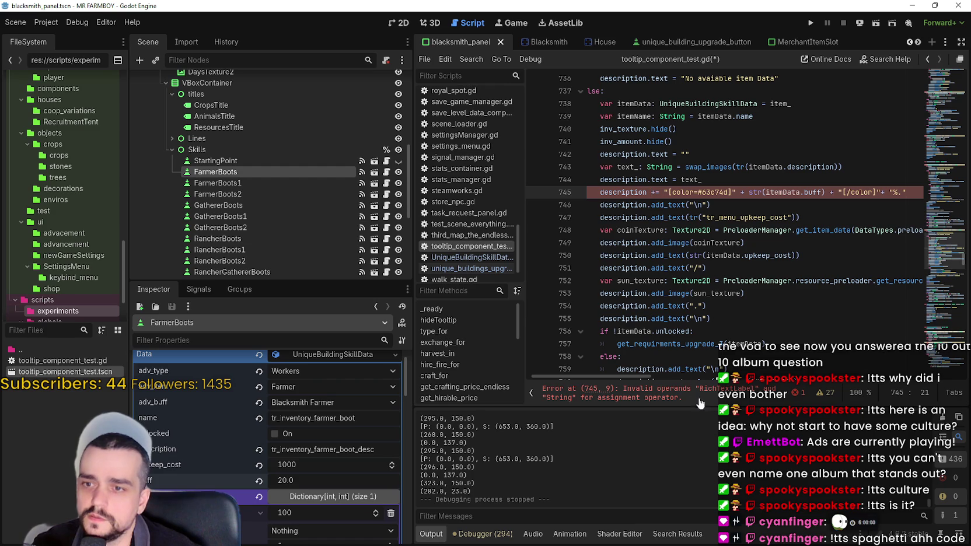
pyautogui.press('Left')
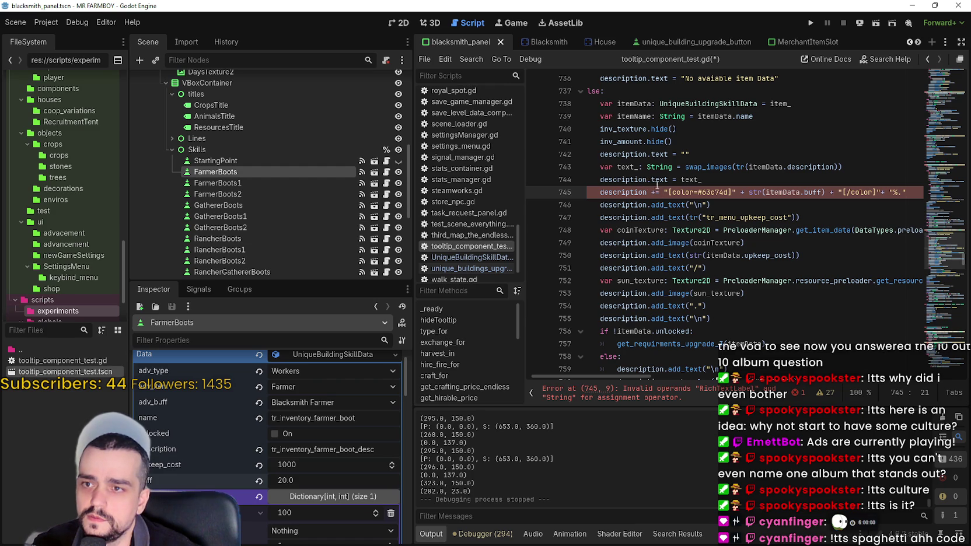
pyautogui.write('.text')
pyautogui.click(704, 205)
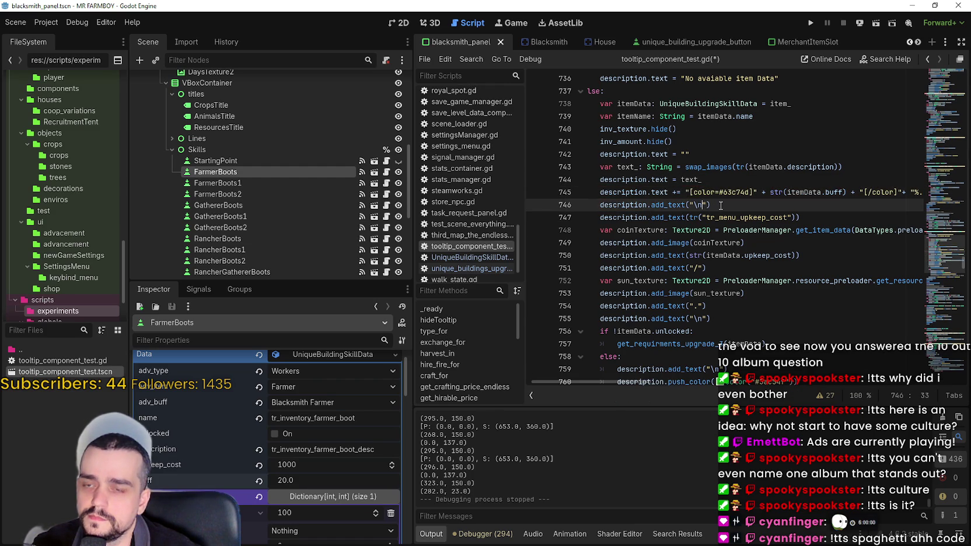
pyautogui.hotkey('ctrl', 's')
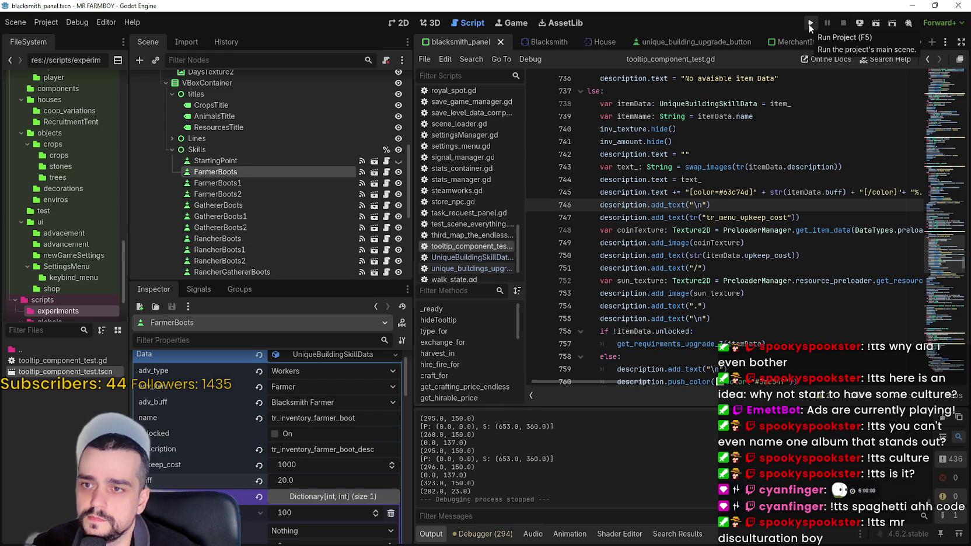
# Run the game again, continue from Save 1, and maximize the MR FARMBOY window.
pyautogui.scroll(3, 756, 234)
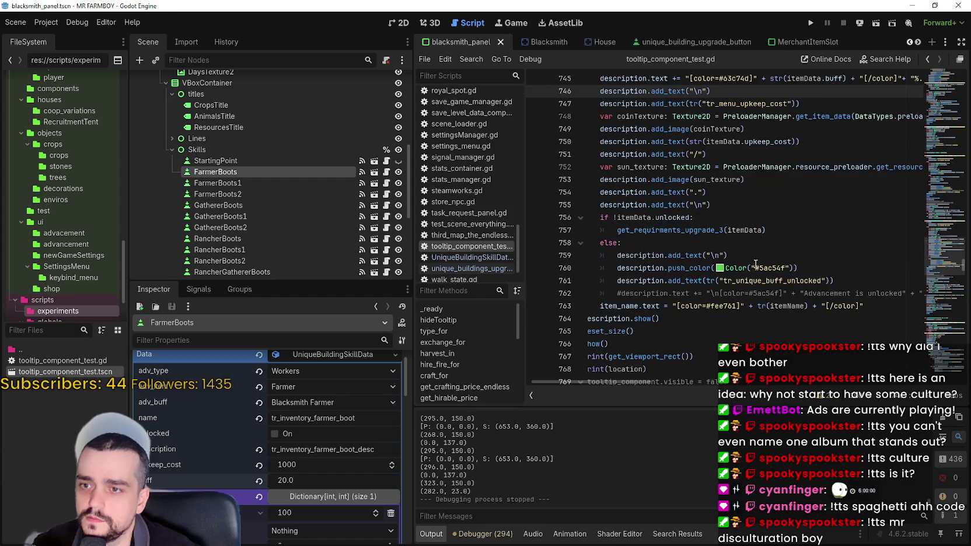
pyautogui.click(807, 23)
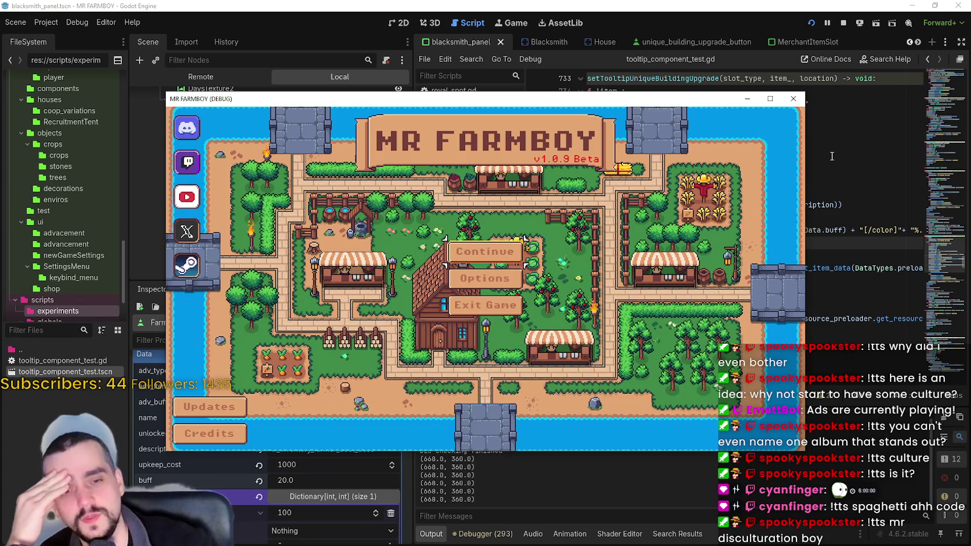
pyautogui.click(514, 249)
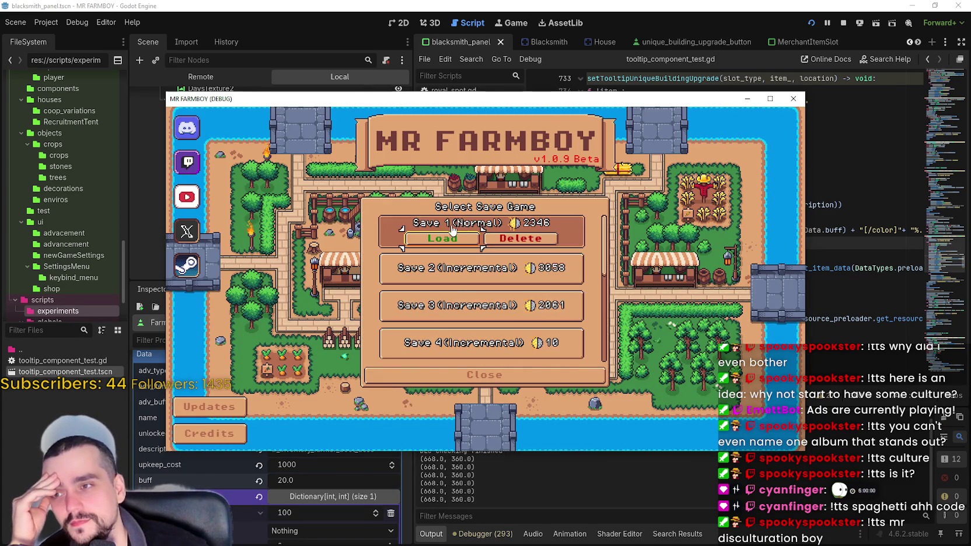
pyautogui.click(475, 245)
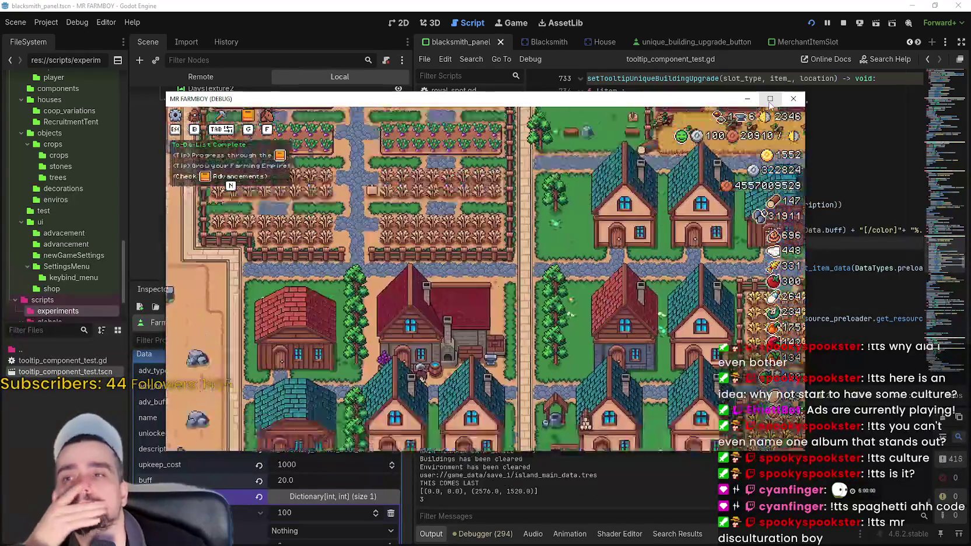
pyautogui.click(769, 99)
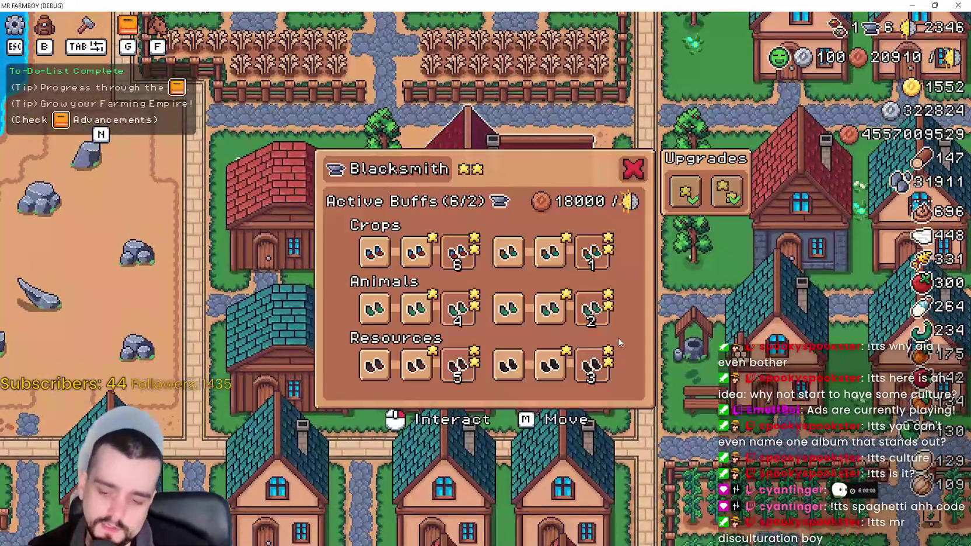
# Check the Blacksmith buffs, then set Options > Video to Borderless Window and resume the game.
pyautogui.click(513, 193)
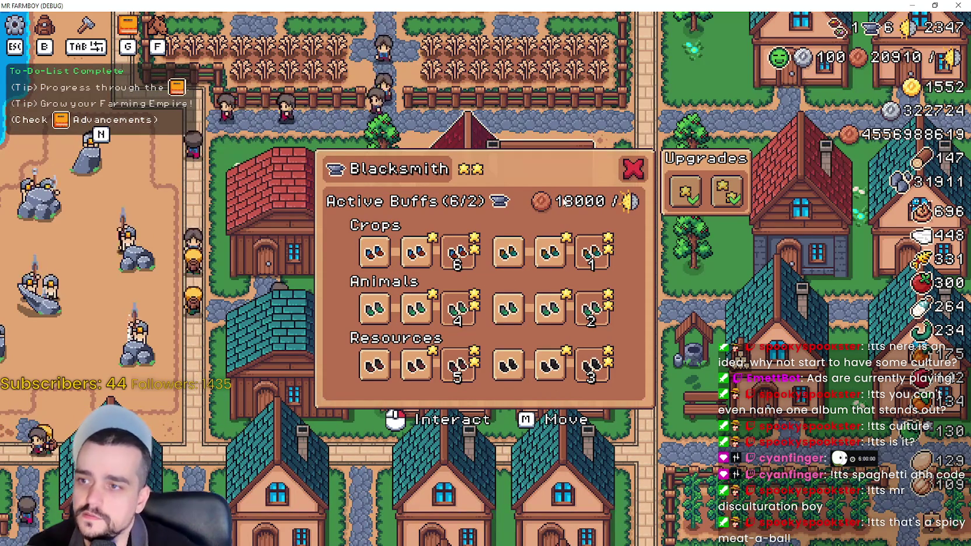
pyautogui.click(622, 172)
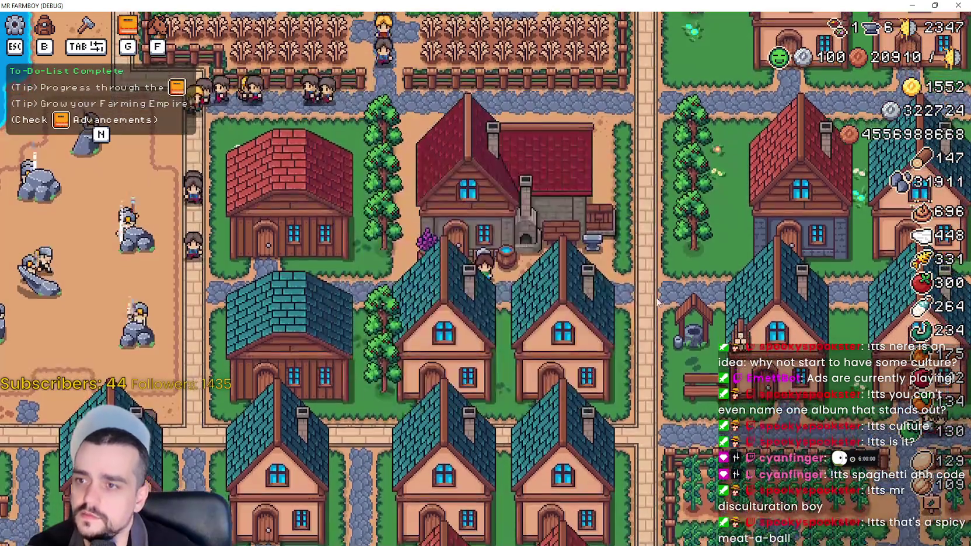
pyautogui.press('Escape')
pyautogui.click(523, 217)
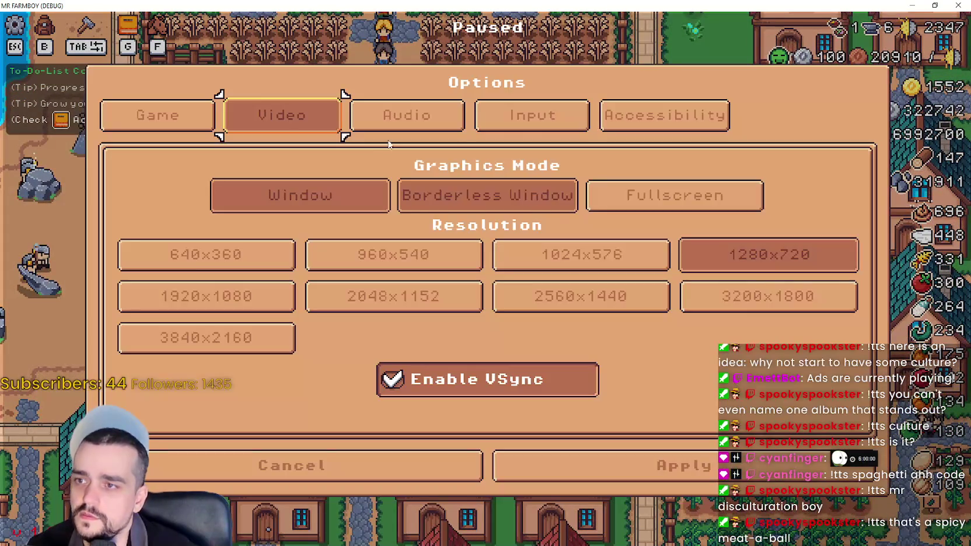
pyautogui.click(508, 191)
pyautogui.press('Escape')
pyautogui.press('Escape')
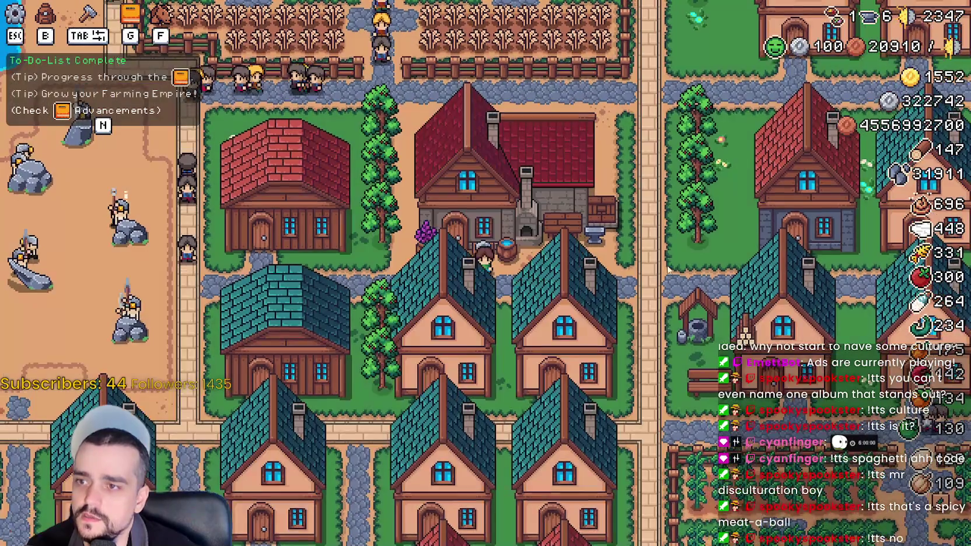
pyautogui.click(564, 229)
pyautogui.moveTo(456, 245)
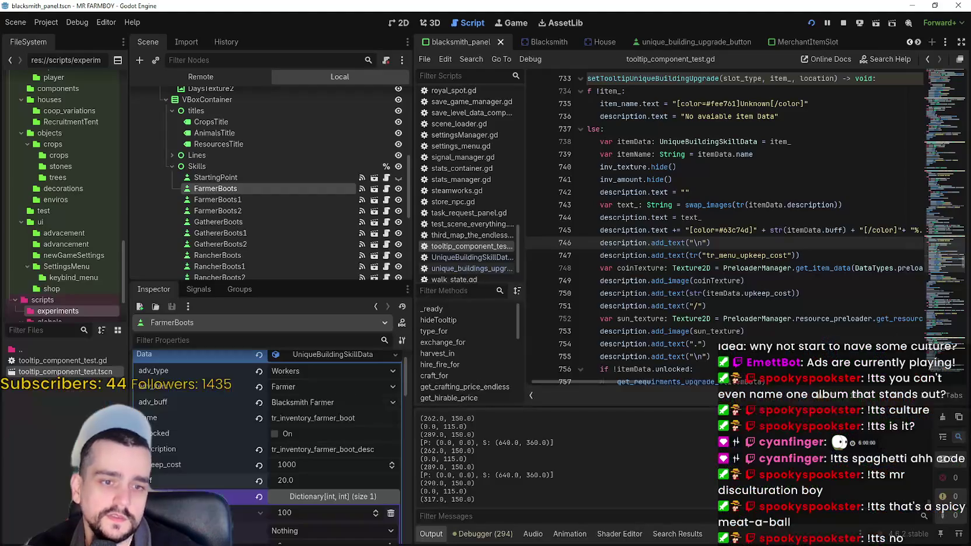
# Rewrite the end of line 745 as + "%[/color].", save, and return to the game.
pyautogui.moveTo(806, 234); pyautogui.dragTo(943, 233)
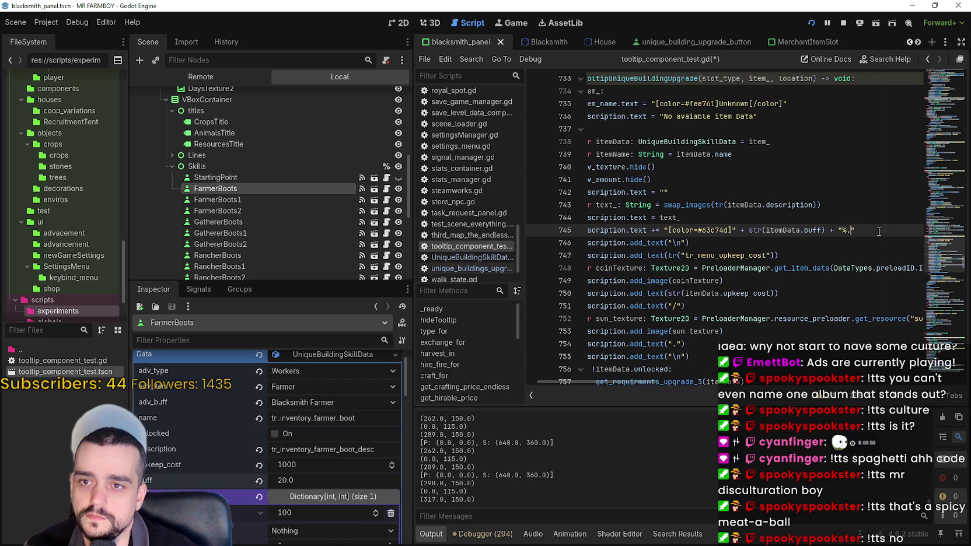
pyautogui.write('"[/color"[/color')
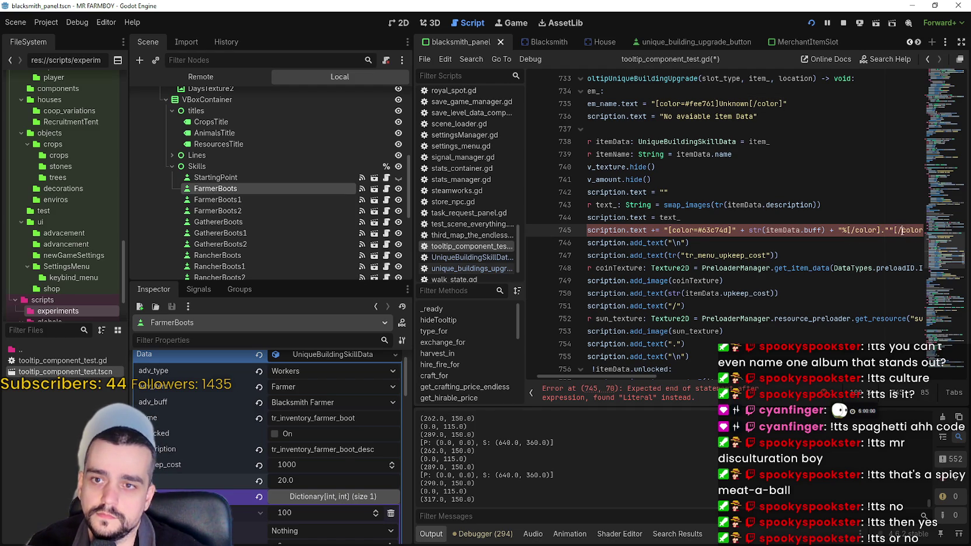
pyautogui.moveTo(902, 230); pyautogui.dragTo(928, 235)
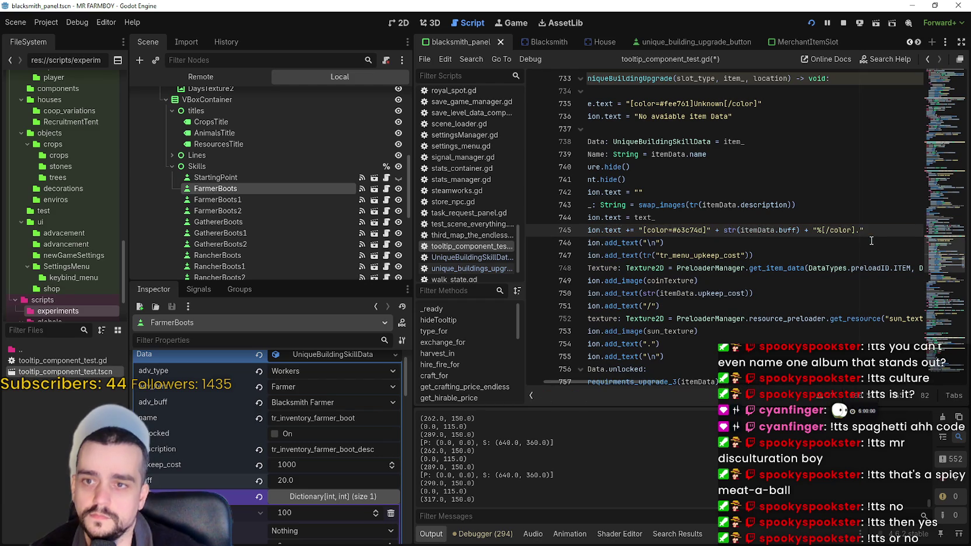
pyautogui.hotkey('ctrl', 's')
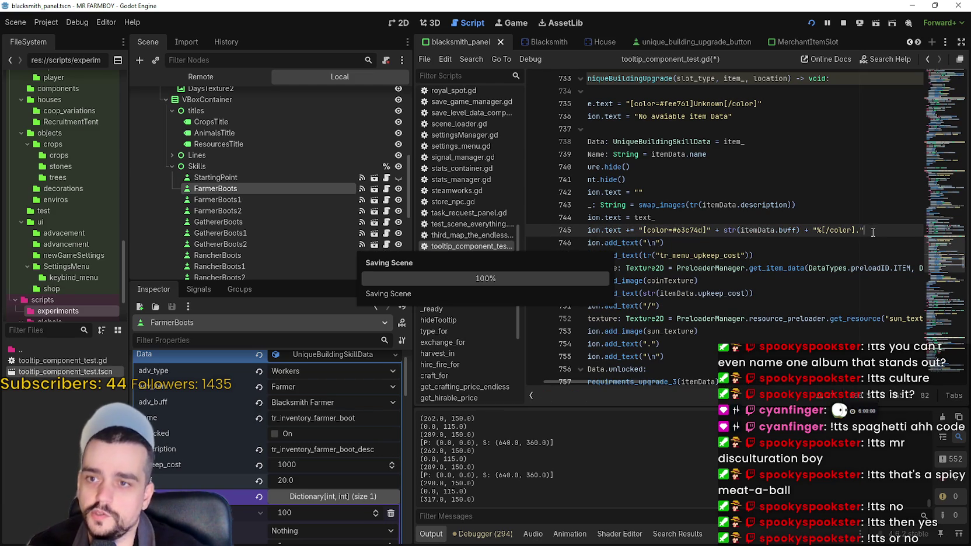
pyautogui.hotkey('alt', 'Tab')
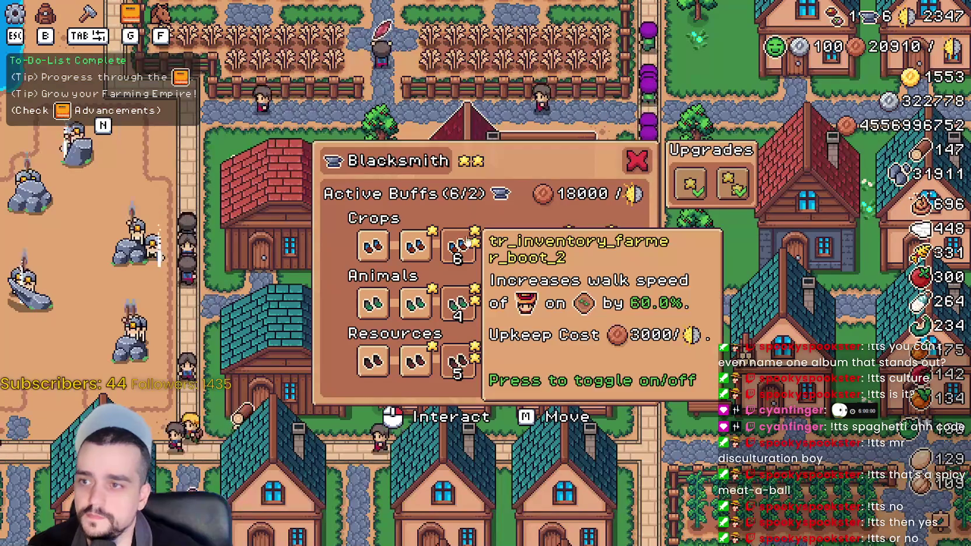
# Read the Crops boot tooltips, toggle the third boot on and off, and confirm the 3000 upkeep cost.
pyautogui.moveTo(375, 248)
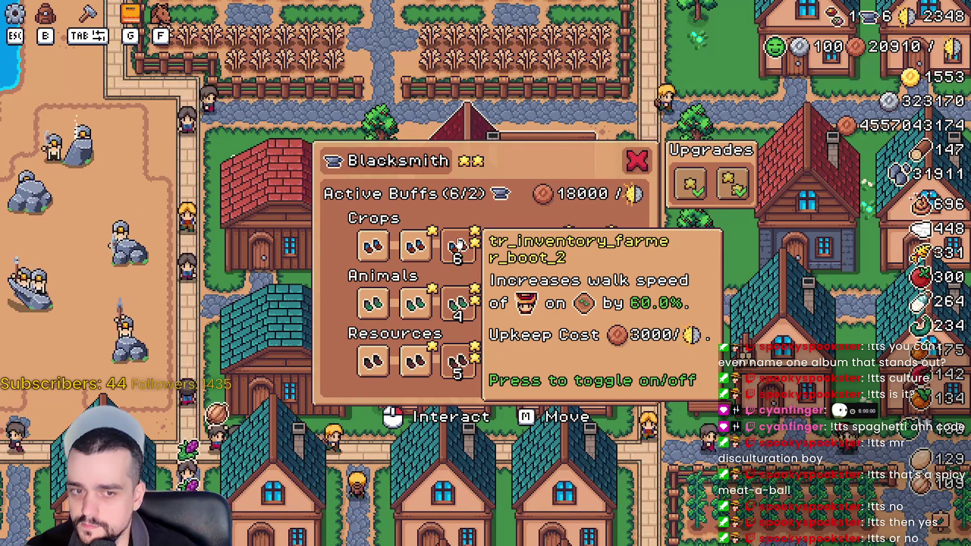
pyautogui.click(453, 243)
pyautogui.click(454, 244)
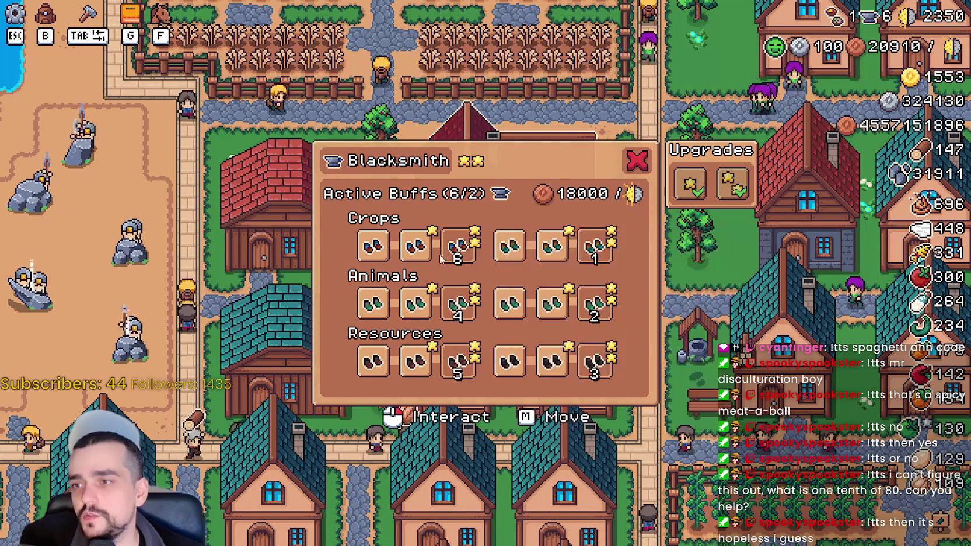
pyautogui.moveTo(455, 254)
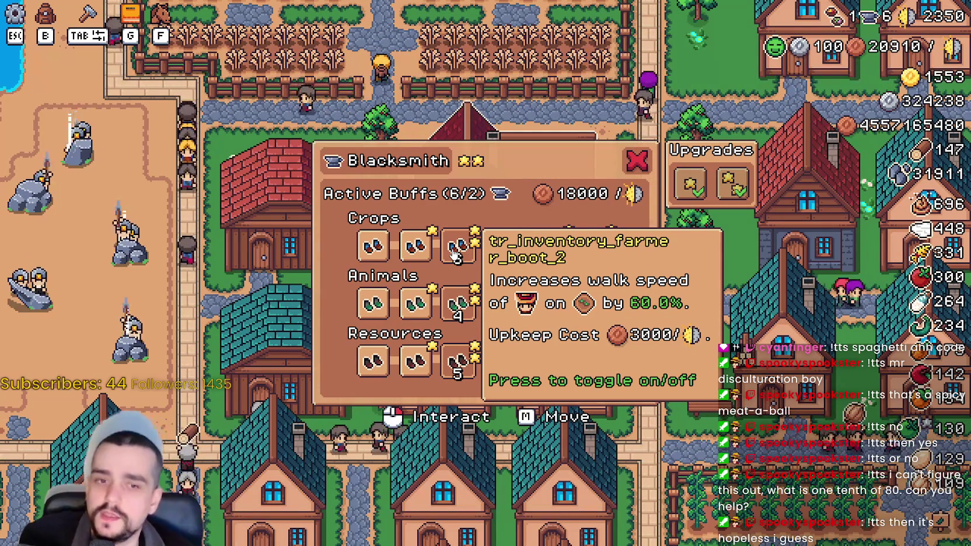
pyautogui.hotkey('alt', 'Tab')
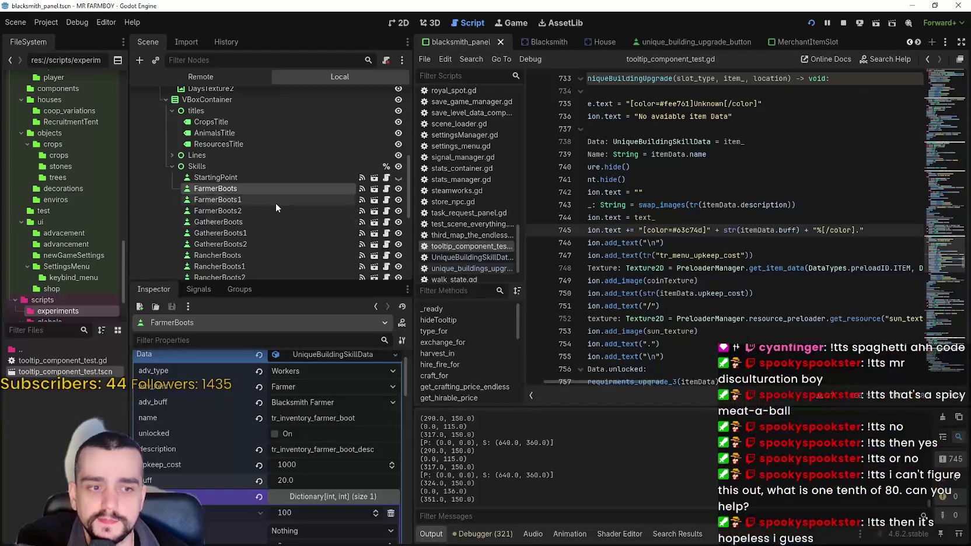
# Change FarmerBoots1's description key to tr_inventory_farmer_boot_desc, select FarmerBoots2, and save the scene.
pyautogui.scroll(1, 349, 460)
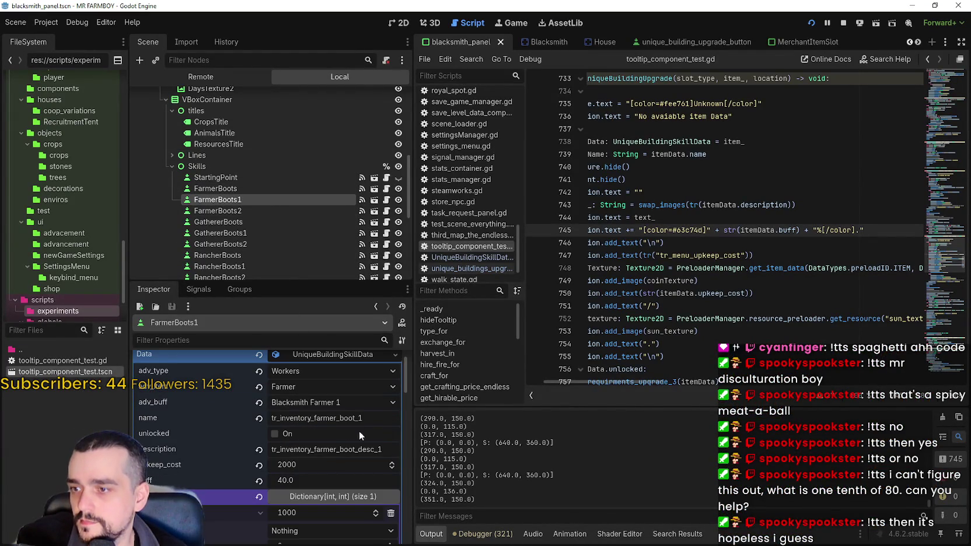
pyautogui.click(371, 420)
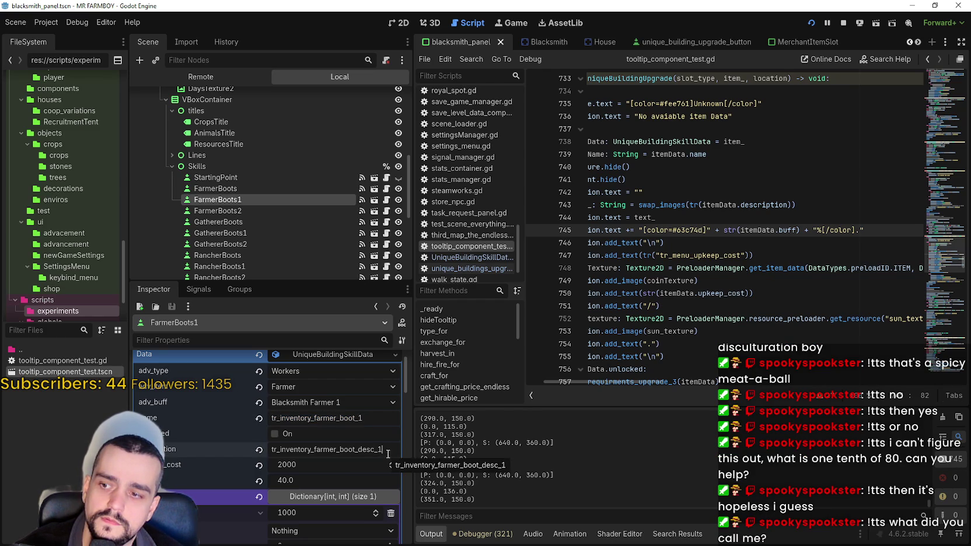
pyautogui.press('BackSpace')
pyautogui.press('BackSpace')
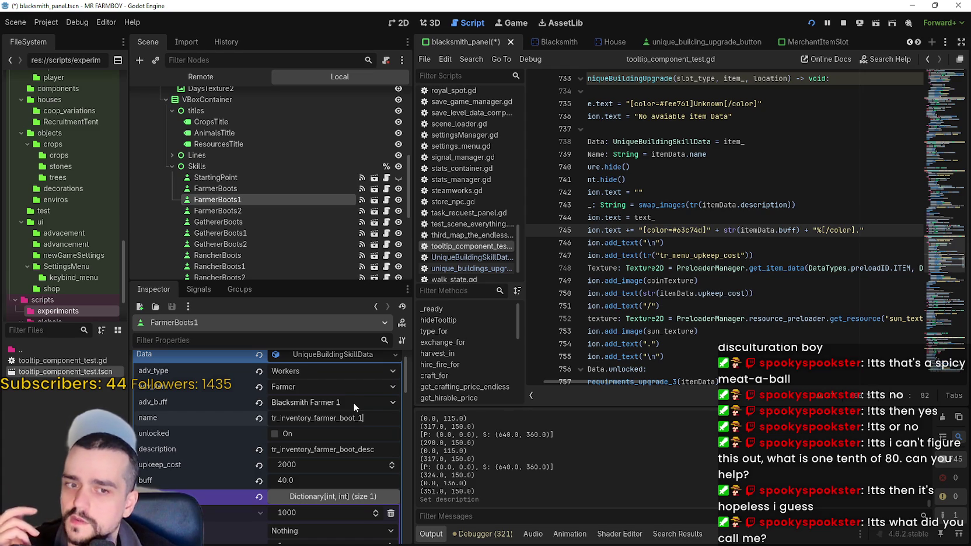
pyautogui.click(272, 215)
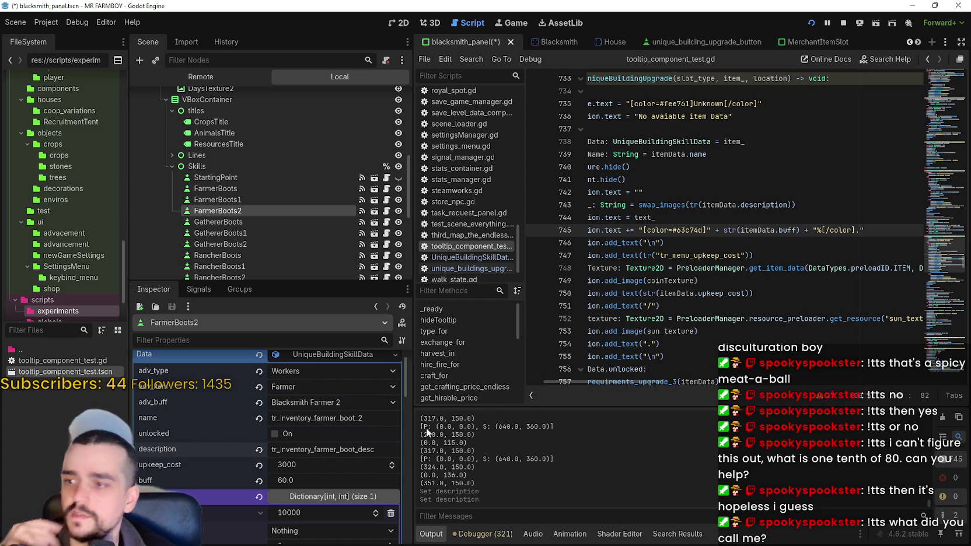
pyautogui.hotkey('ctrl', 's')
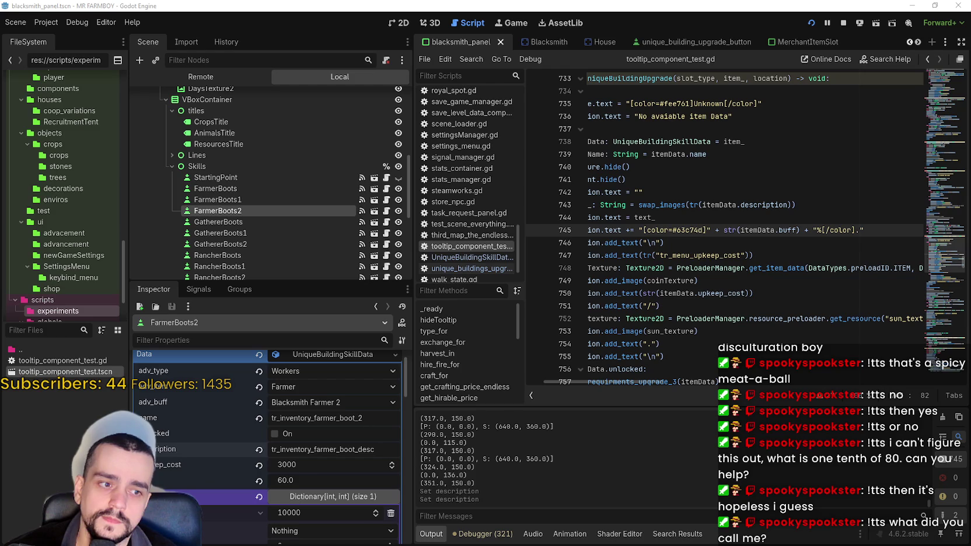
pyautogui.hotkey('alt', 'Tab')
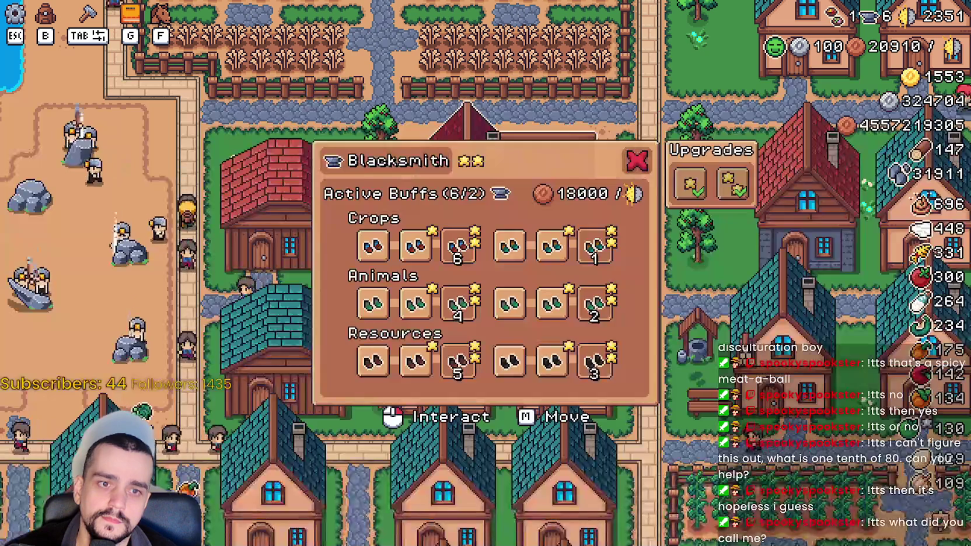
# Read the Crops boot tooltips (40% walk speed, 2000 upkeep tier), then stop the game.
pyautogui.moveTo(414, 251)
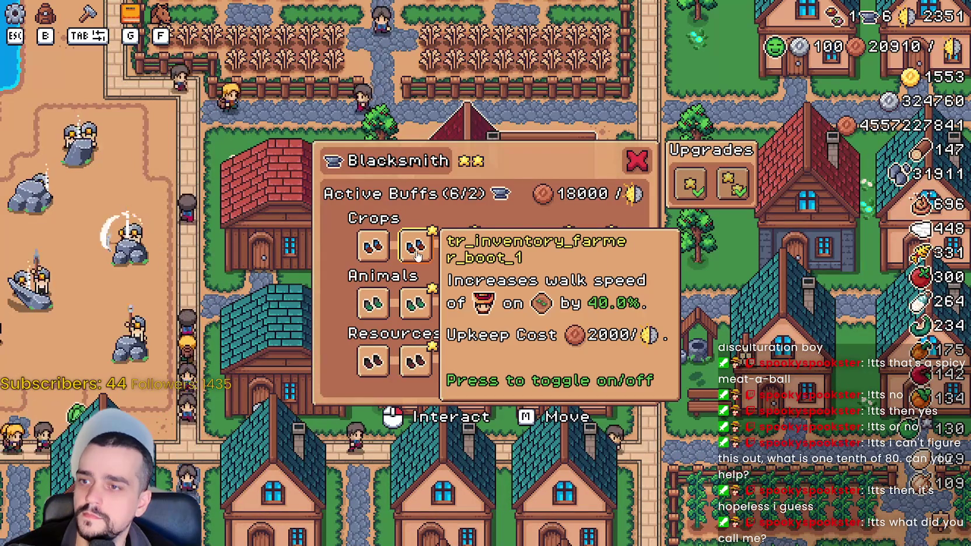
pyautogui.moveTo(463, 250)
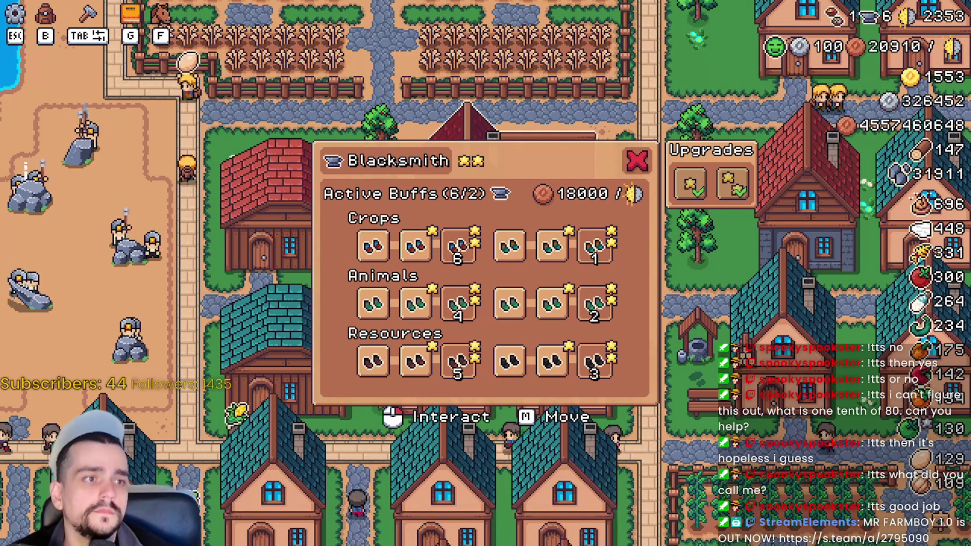
pyautogui.click(840, 23)
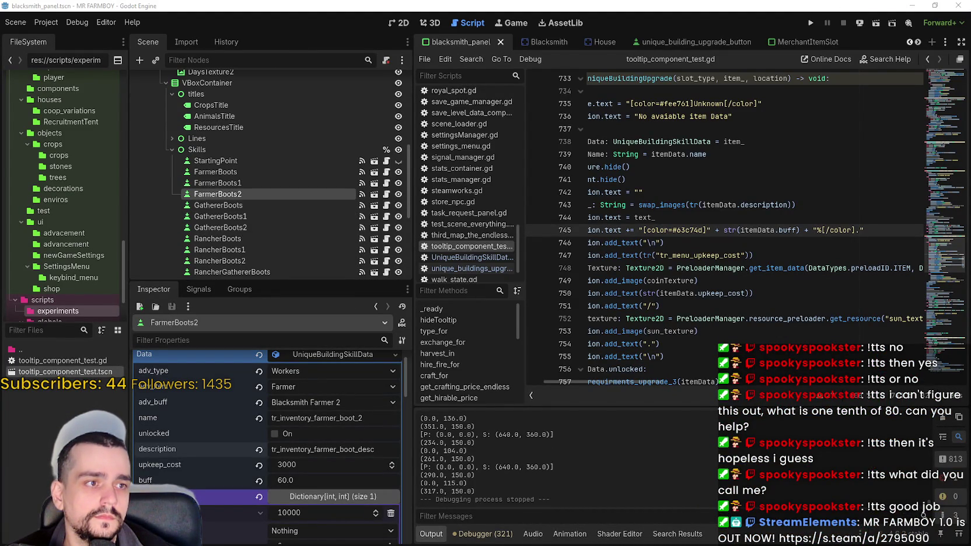
# Return to the editor and compare the FarmerBoots1, FarmerBoots2 and GathererBoots skill data in the Inspector.
pyautogui.click(641, 268)
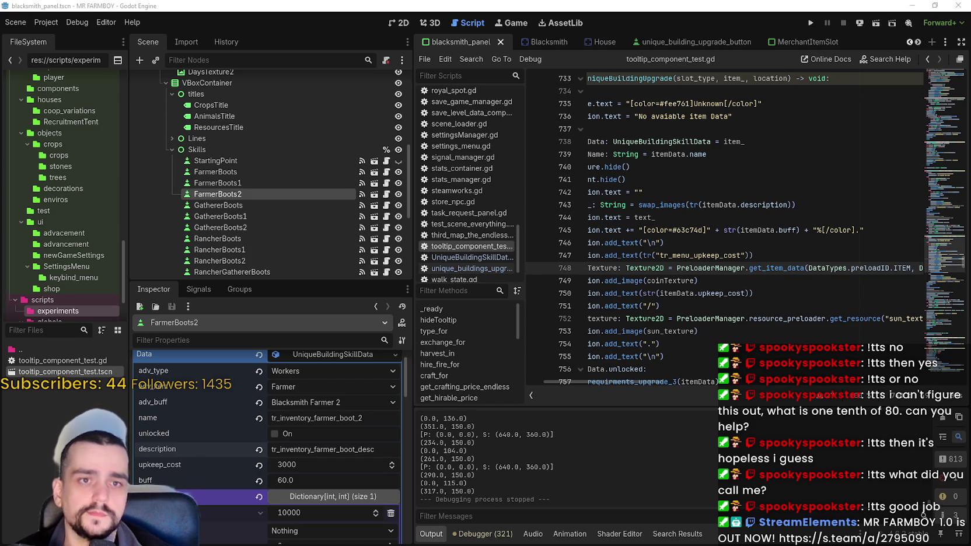
pyautogui.click(644, 205)
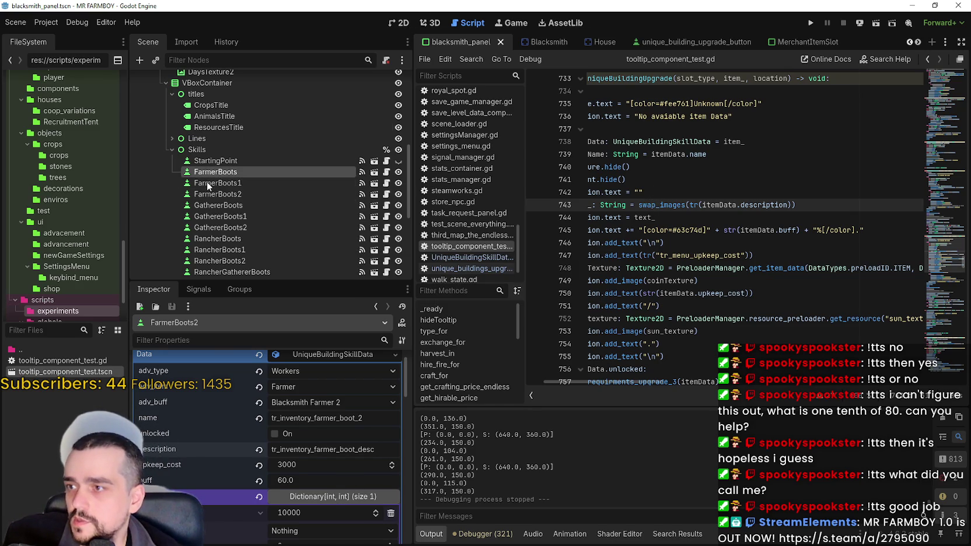
pyautogui.click(207, 182)
pyautogui.click(214, 196)
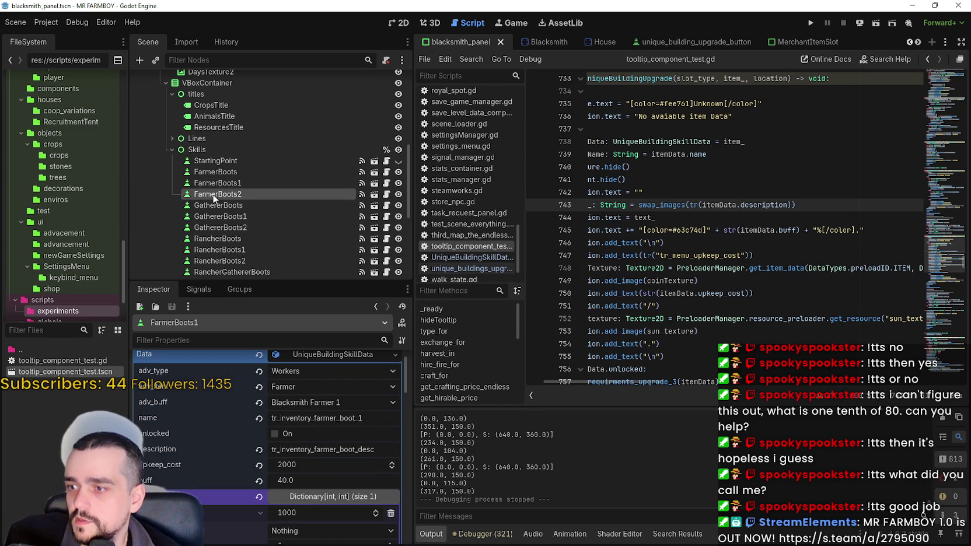
pyautogui.click(271, 205)
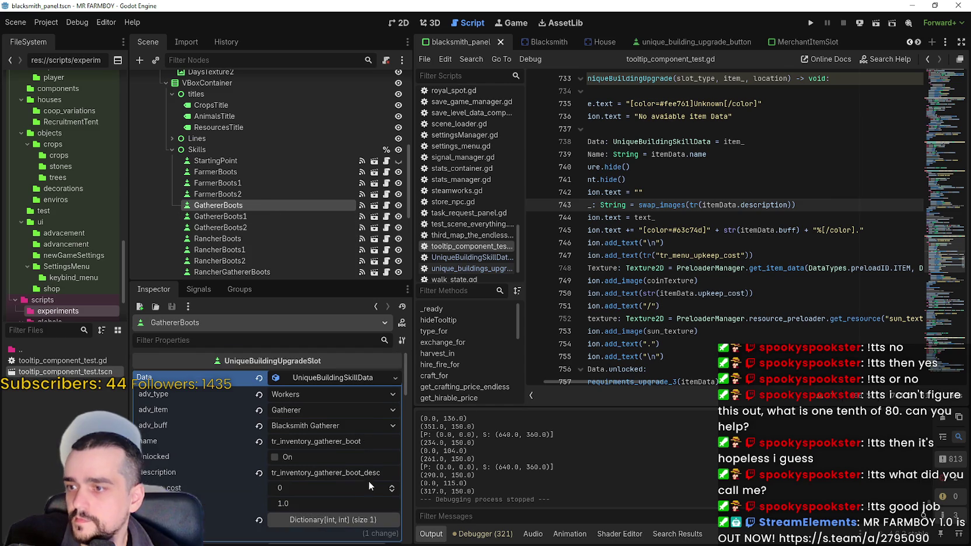
# In GathererBoots' Data resource, set upkeep_cost to 1000 and buff to 20.0.
pyautogui.scroll(-2, 343, 464)
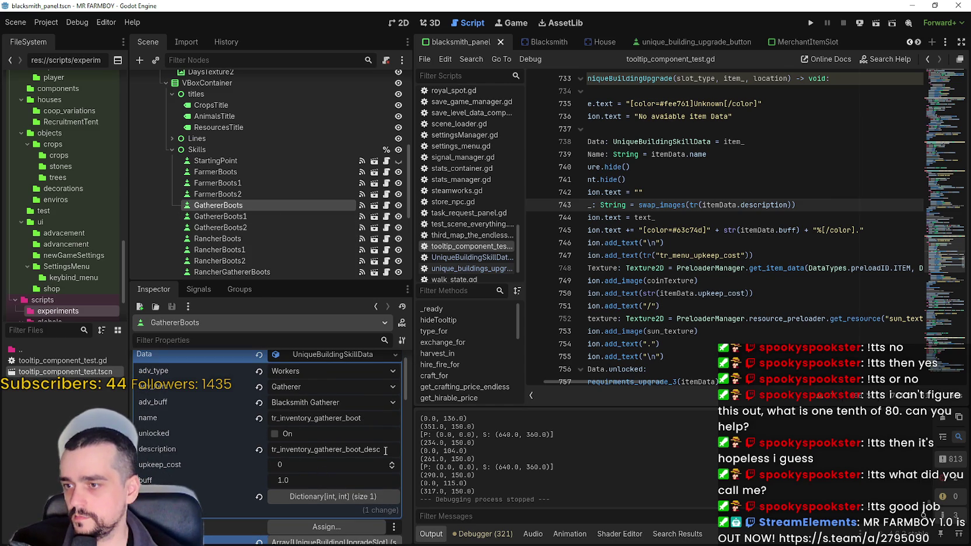
pyautogui.click(336, 448)
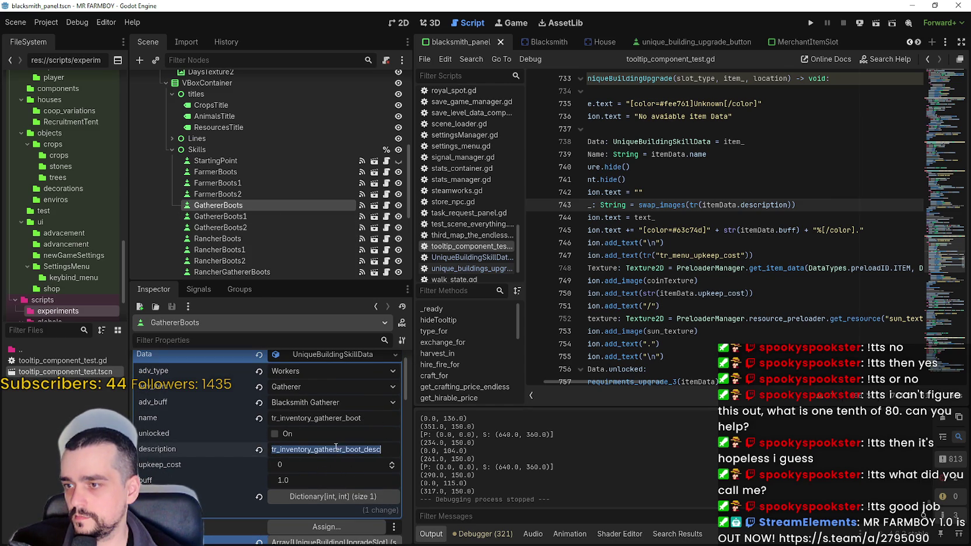
pyautogui.click(321, 467)
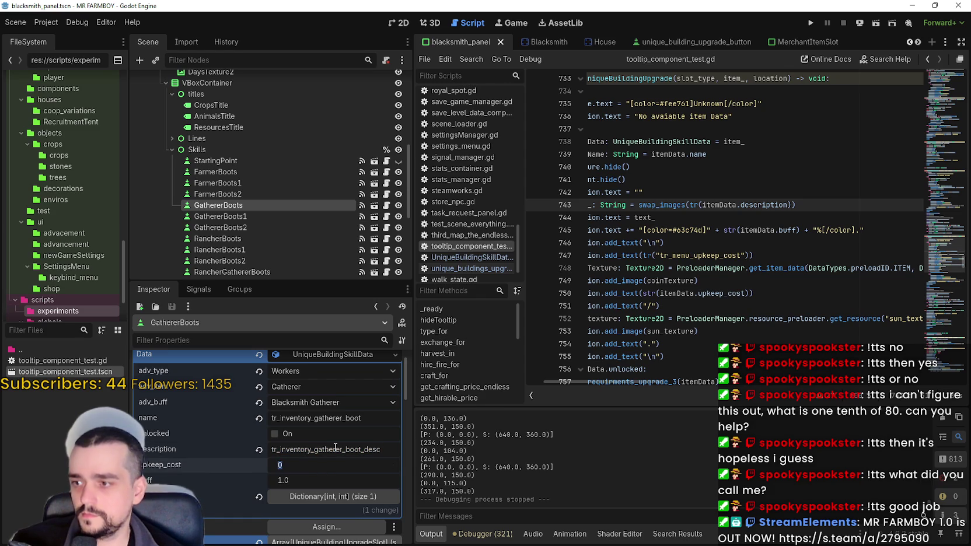
pyautogui.write('1000')
pyautogui.press('Return')
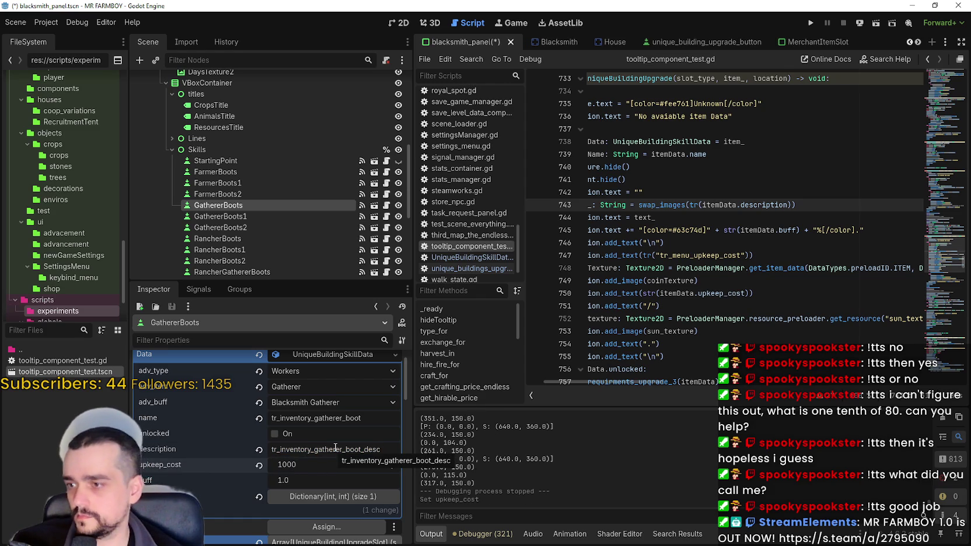
pyautogui.click(294, 478)
pyautogui.write('20')
pyautogui.press('Return')
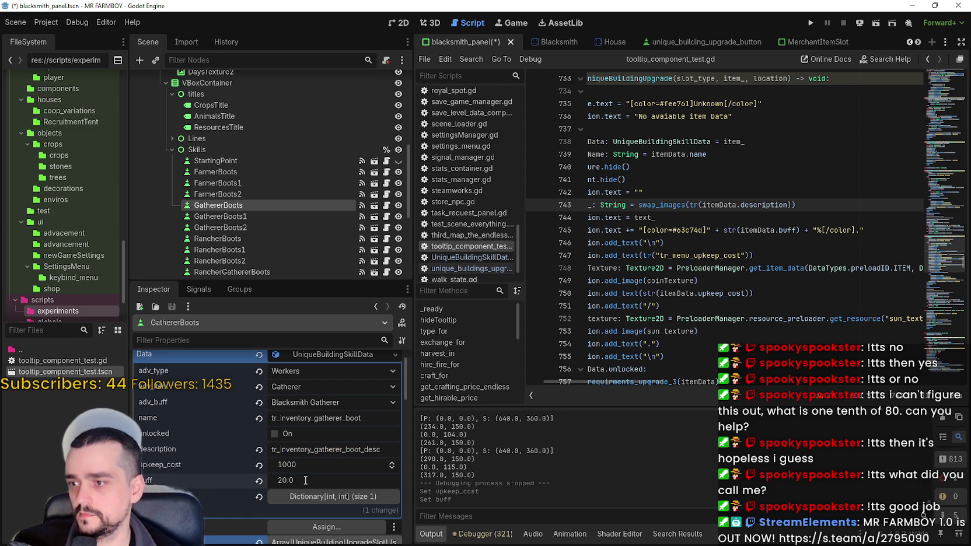
pyautogui.click(260, 216)
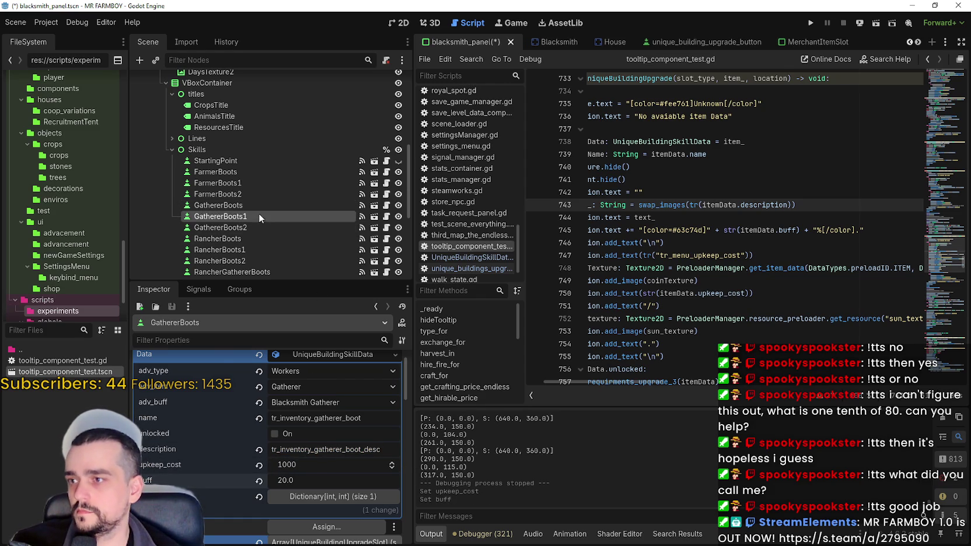
# Rename GathererBoots1's skill to tr_inventory_gatherer_boot_1 and set its upkeep_cost to 2000.
pyautogui.click(372, 441)
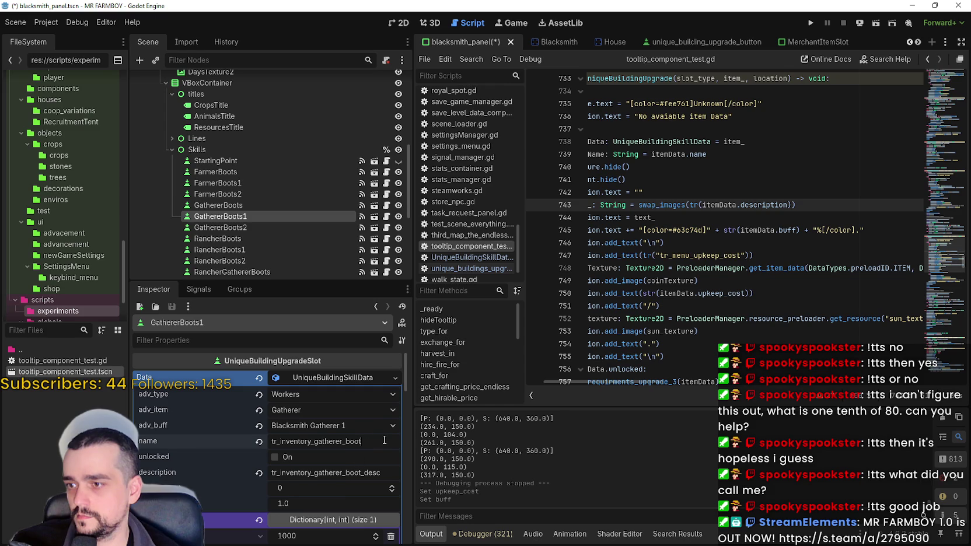
pyautogui.write('_1')
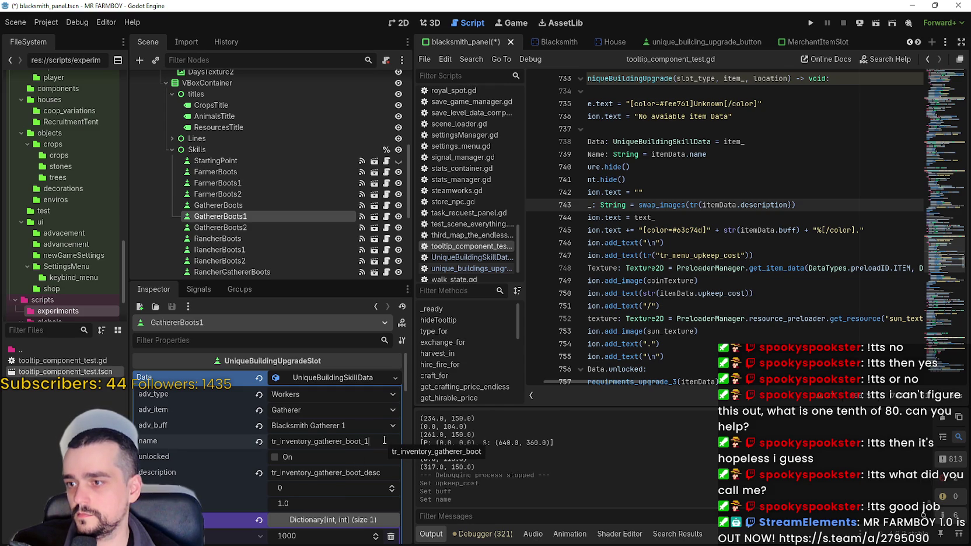
pyautogui.doubleClick(361, 472)
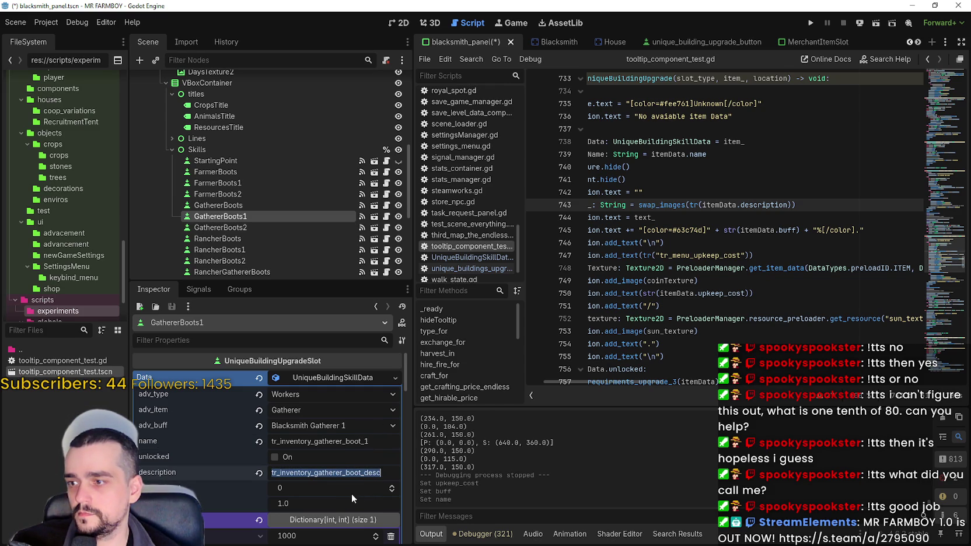
pyautogui.click(341, 493)
pyautogui.write('3')
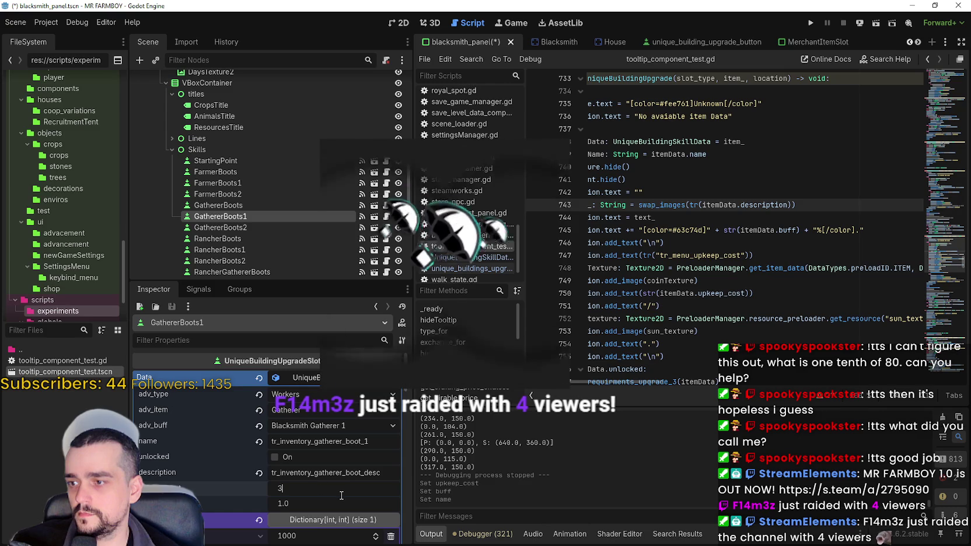
pyautogui.click(342, 493)
pyautogui.write('2000')
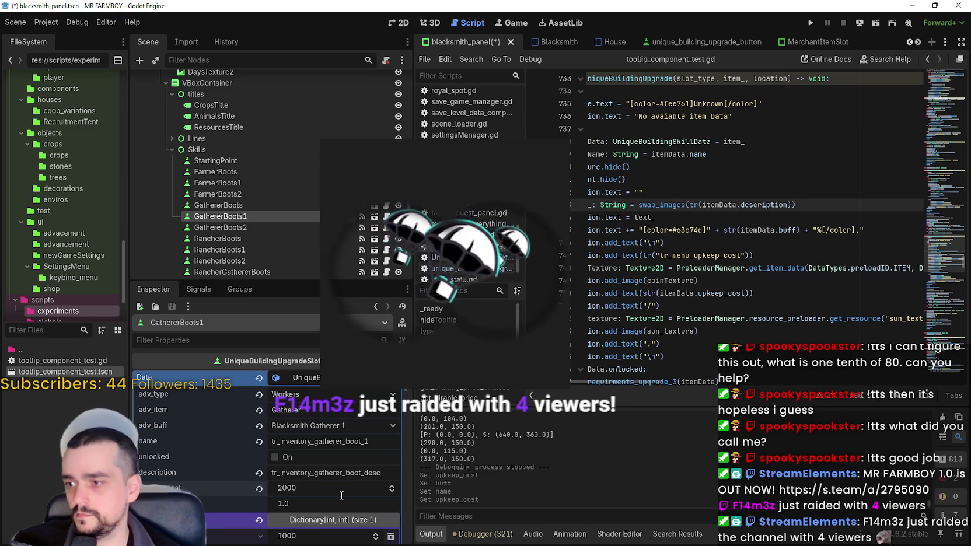
pyautogui.press('Return')
# Set GathererBoots1's buff to 40.0 and save the blacksmith_panel scene.
pyautogui.click(314, 506)
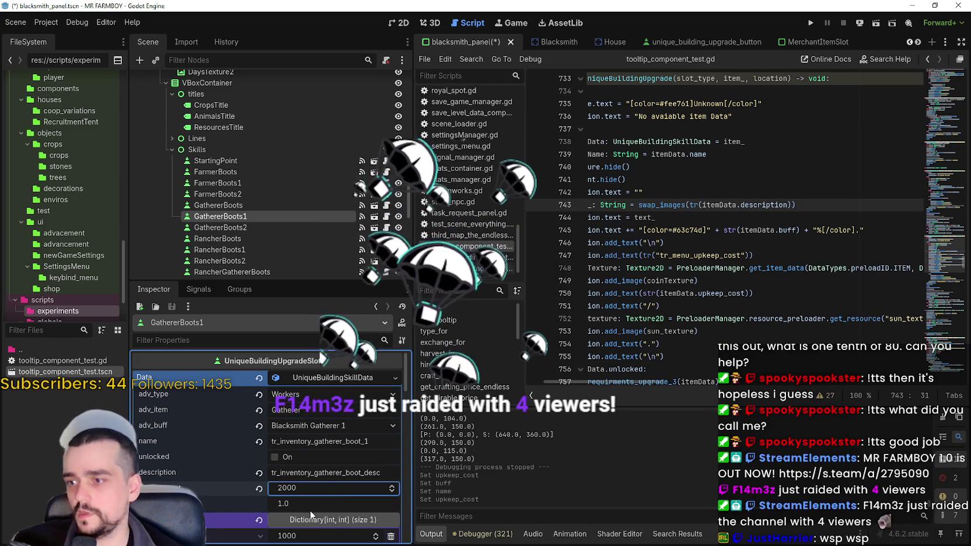
pyautogui.write('40')
pyautogui.press('Return')
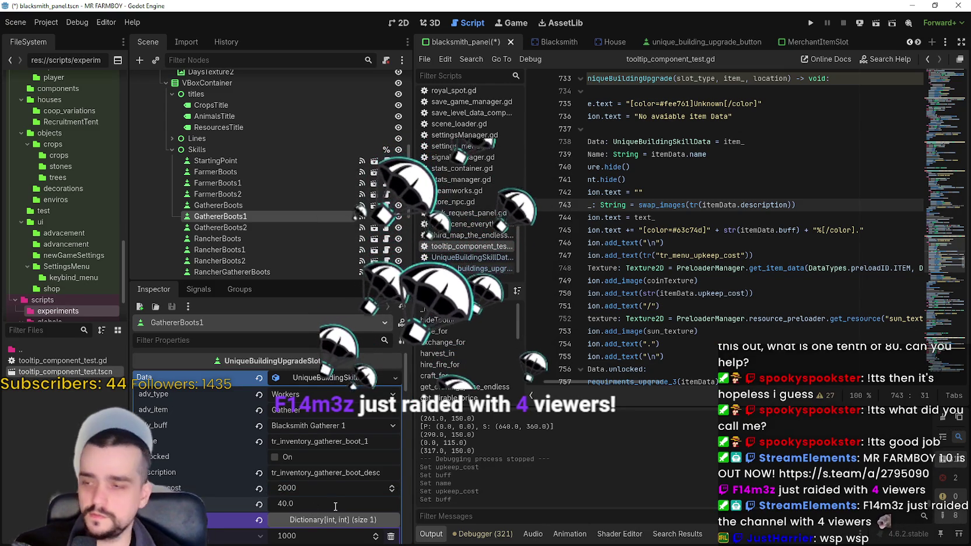
pyautogui.hotkey('ctrl', 's')
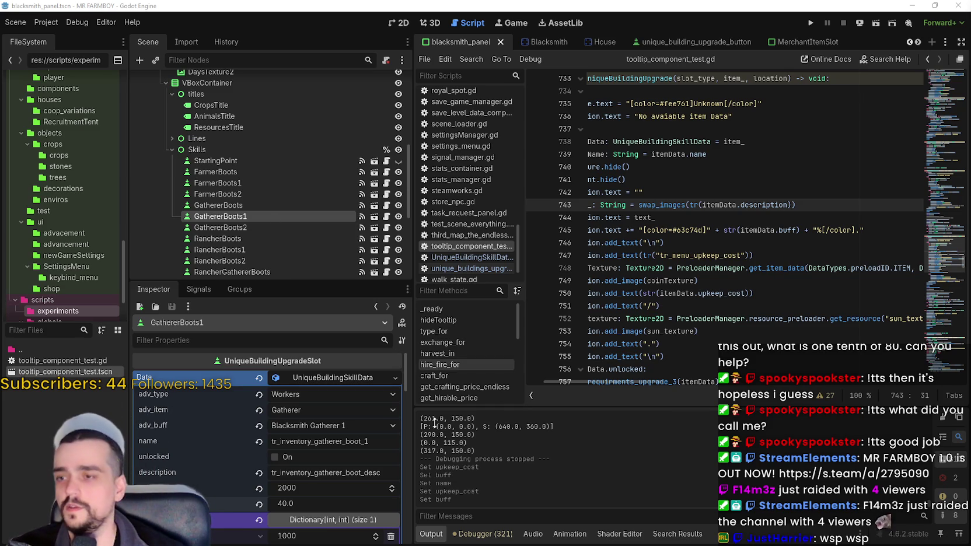
pyautogui.scroll(-2, 318, 457)
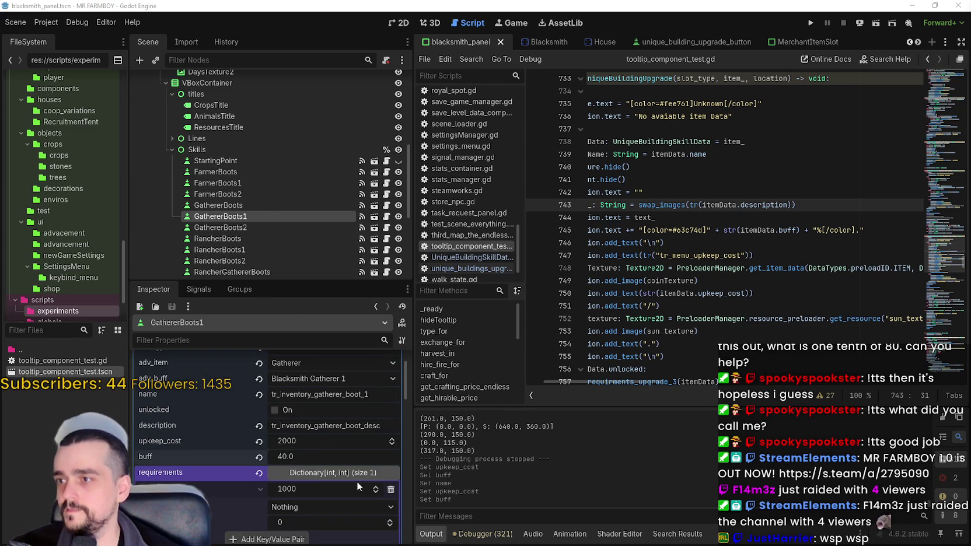
pyautogui.scroll(1, 336, 450)
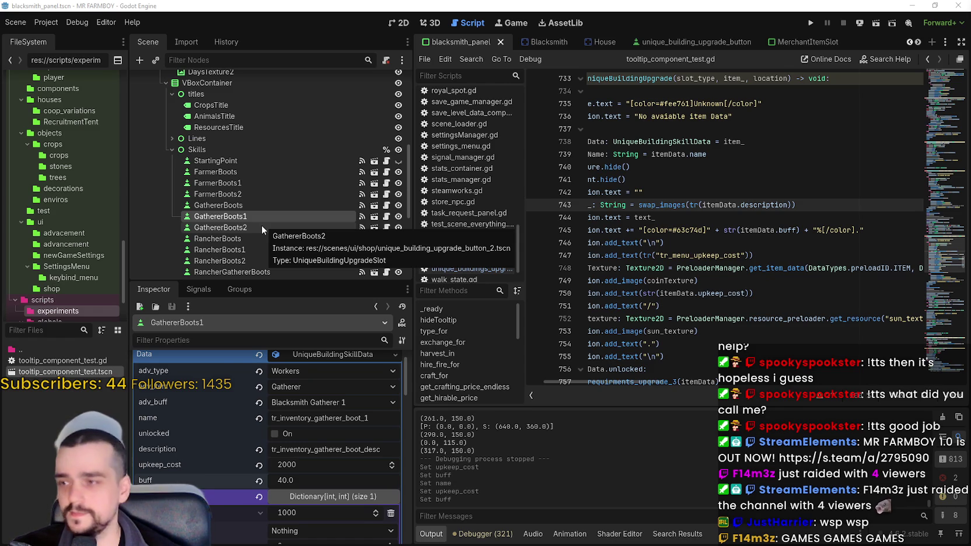
# Set GathererBoots2's upkeep_cost to 3000 and buff to 60.0, then save the scene.
pyautogui.click(262, 227)
pyautogui.click(304, 464)
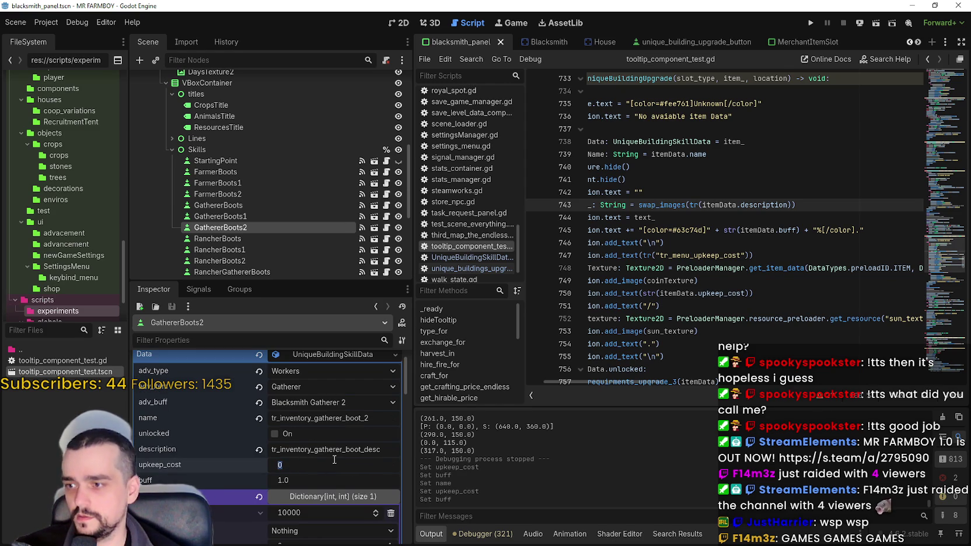
pyautogui.write('3000')
pyautogui.press('Return')
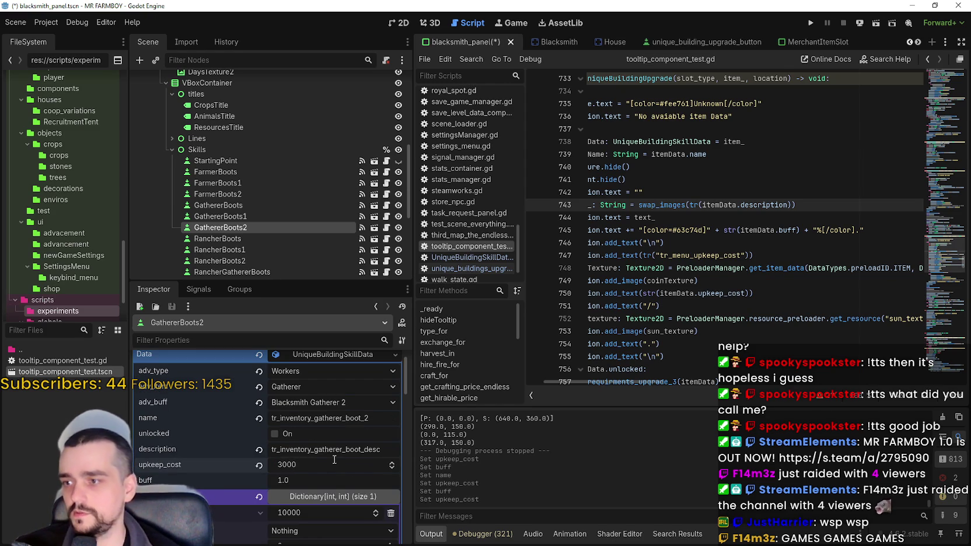
pyautogui.click(318, 480)
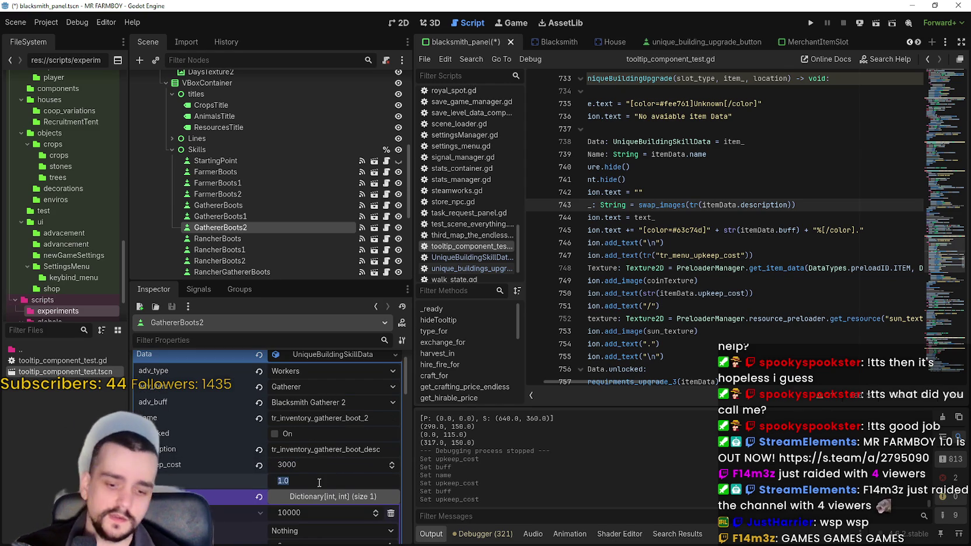
pyautogui.write('60')
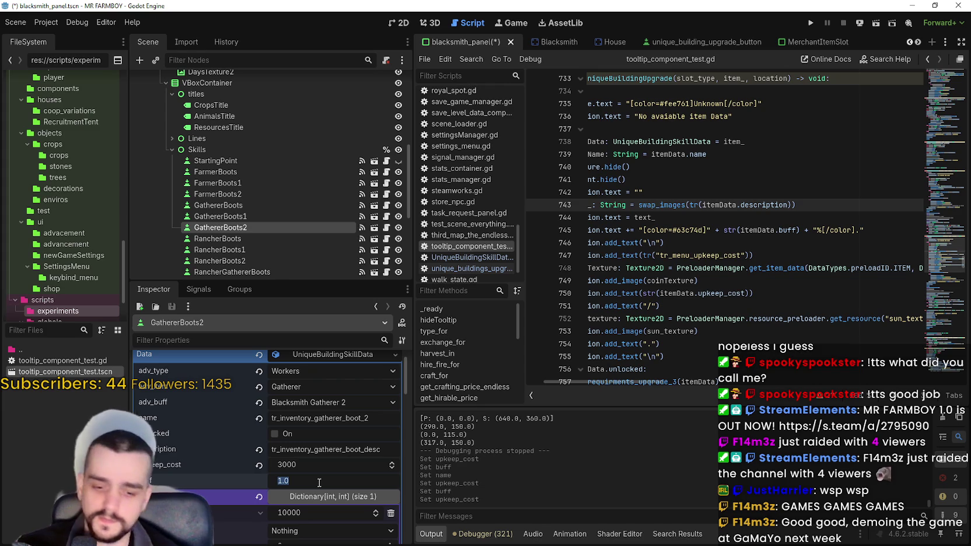
pyautogui.press('Return')
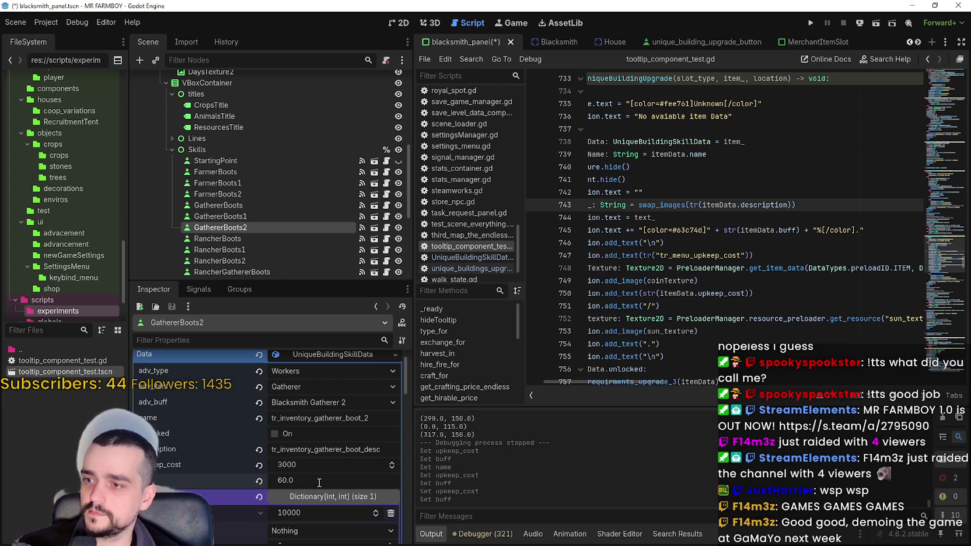
pyautogui.hotkey('ctrl', 's')
pyautogui.click(252, 235)
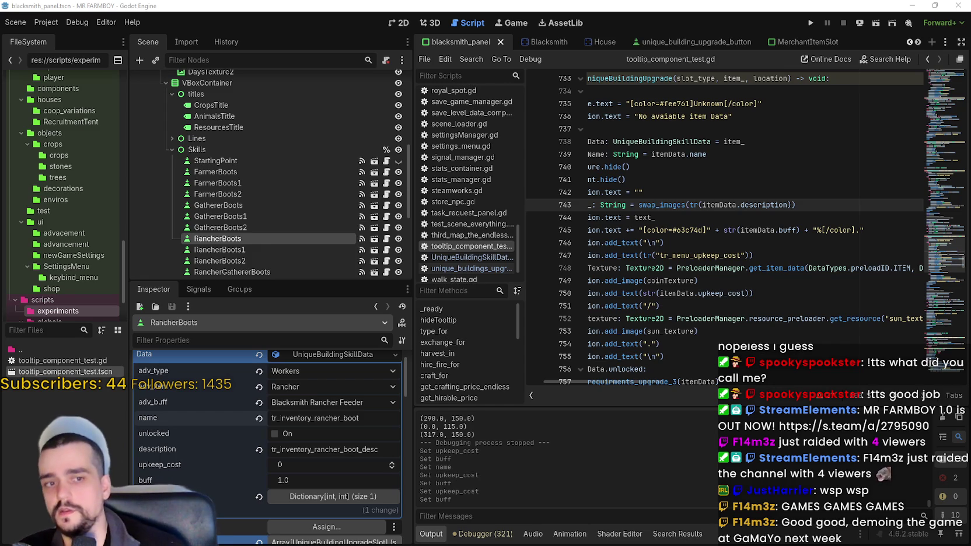
# Set RancherBoots' keys to tr_inventory_rancher2_boot and tr_inventory_rancher2_boot_desc, then save.
pyautogui.click(321, 417)
pyautogui.write('tr_inventory_rancher2_boot')
pyautogui.press('Return')
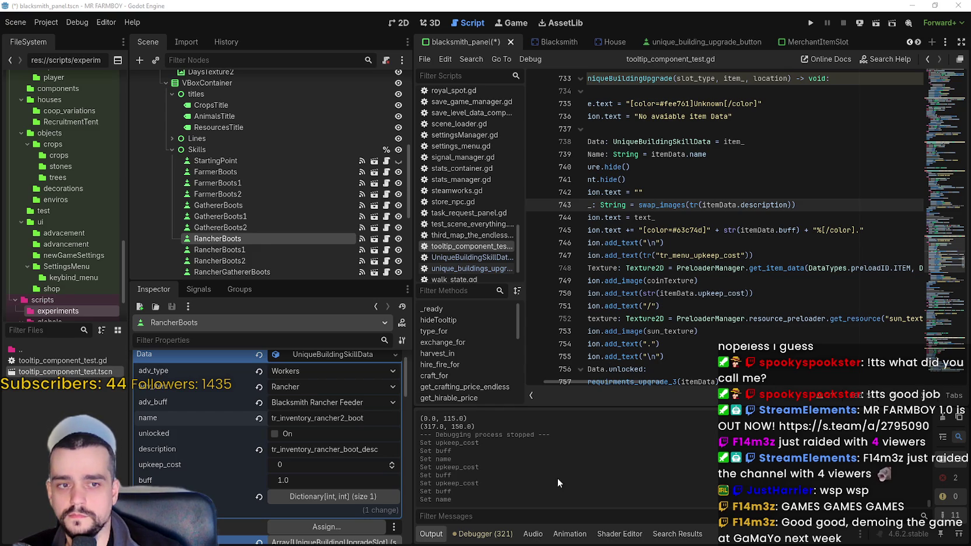
pyautogui.click(323, 450)
pyautogui.click(338, 449)
pyautogui.write('2')
pyautogui.press('Return')
pyautogui.hotkey('ctrl', 's')
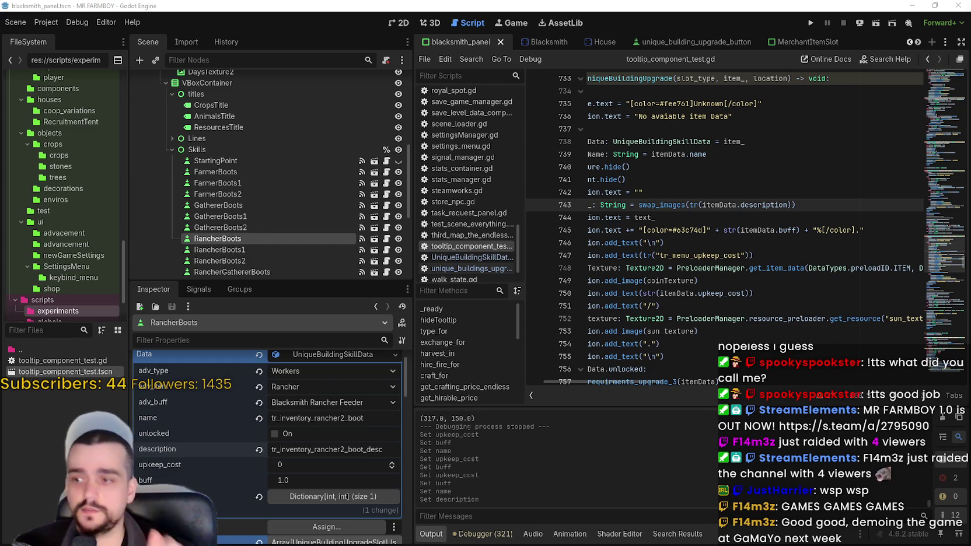
# Set RancherBoots' upkeep_cost to 1000 and buff to 20.0, then save the scene.
pyautogui.click(309, 469)
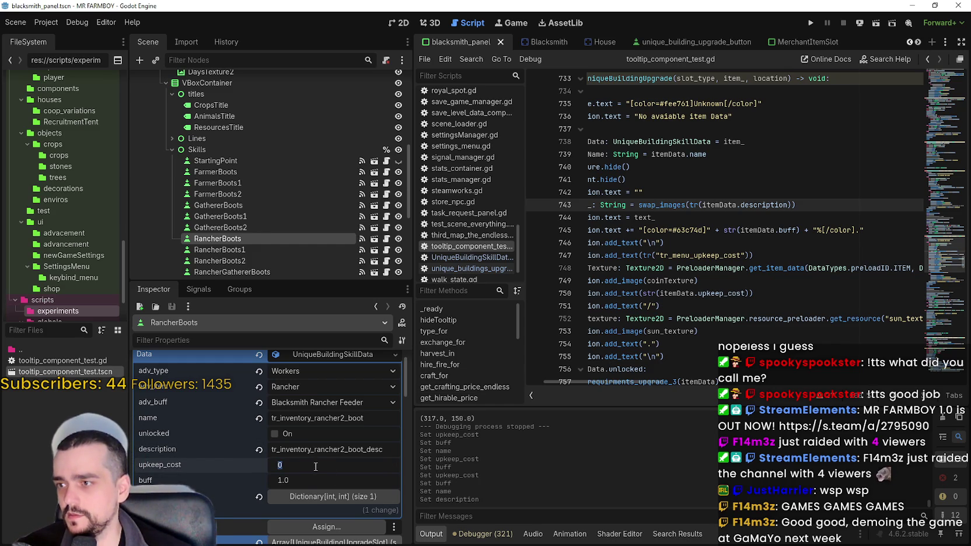
pyautogui.press('BackSpace')
pyautogui.write('1000')
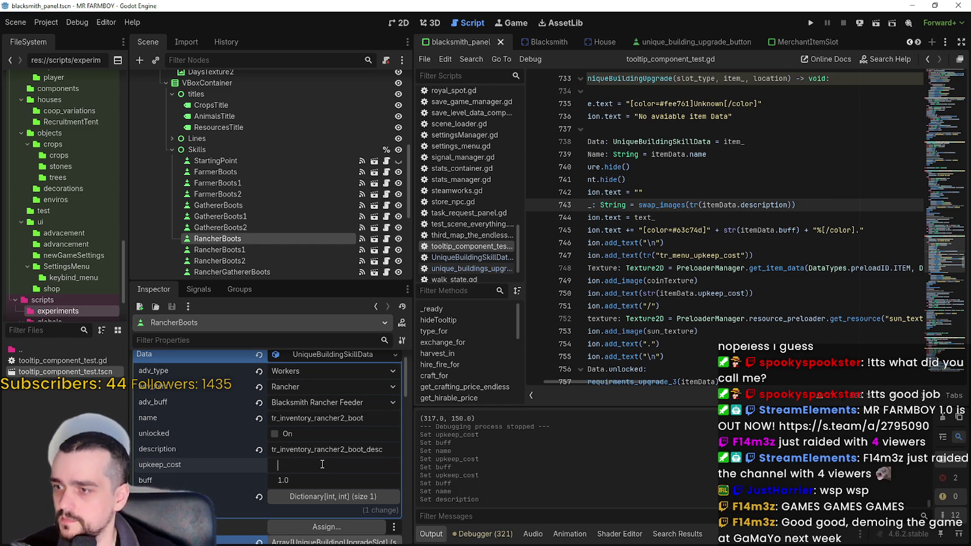
pyautogui.press('Return')
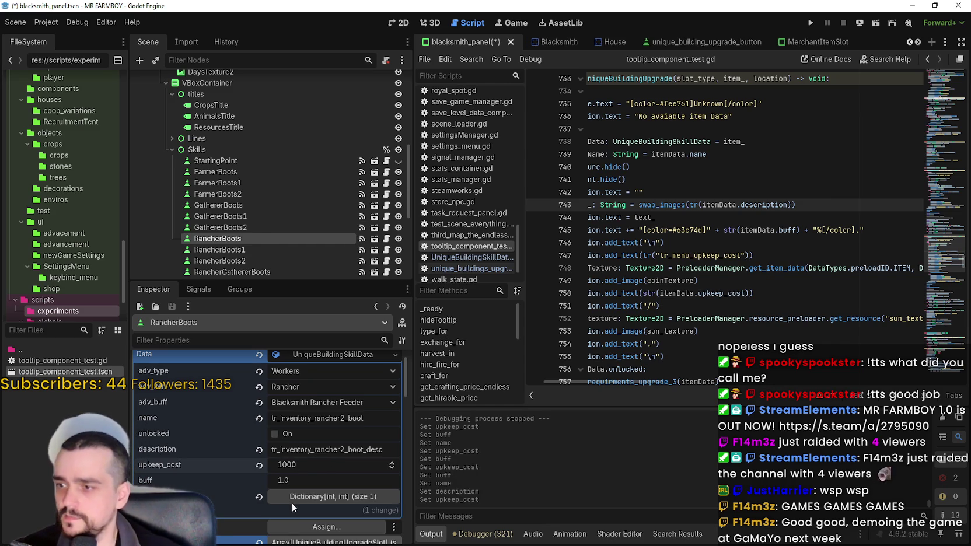
pyautogui.click(319, 474)
pyautogui.write('20')
pyautogui.press('Return')
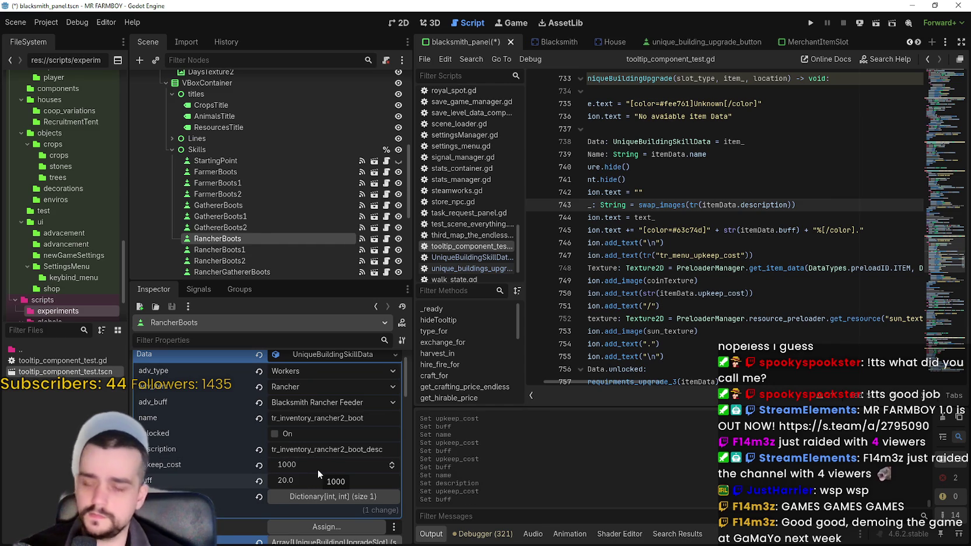
pyautogui.hotkey('ctrl', 's')
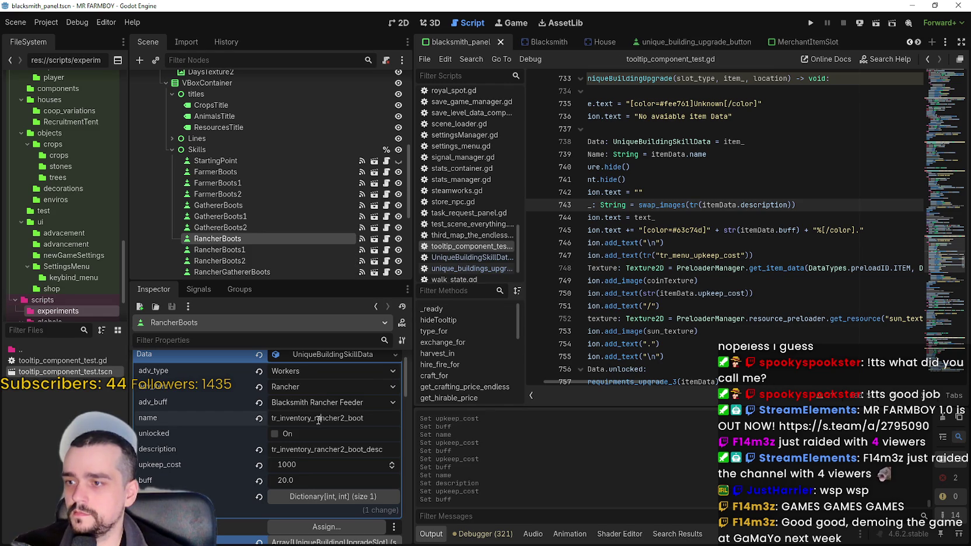
# Switch between the RancherBoots and RancherBoots1 nodes to view their skill data.
pyautogui.click(319, 412)
pyautogui.click(266, 249)
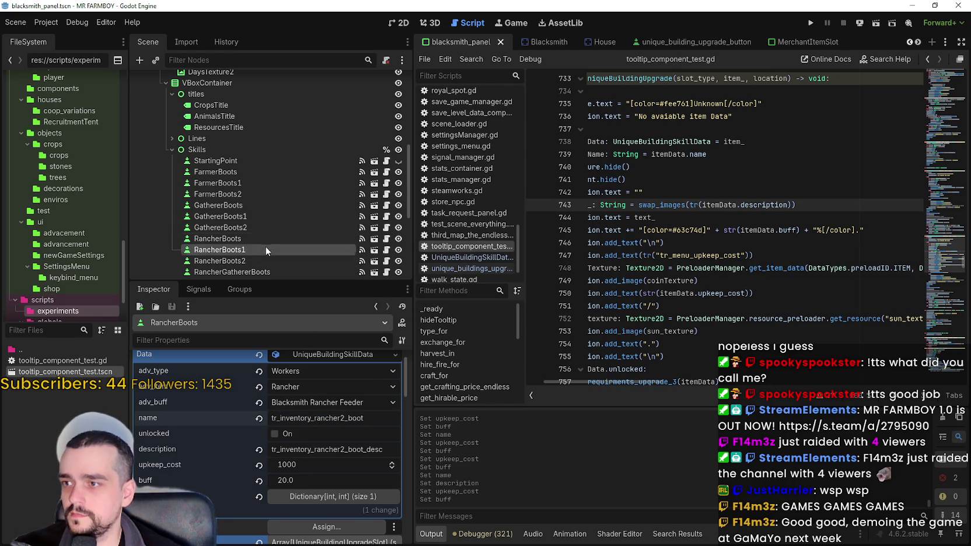
pyautogui.doubleClick(262, 242)
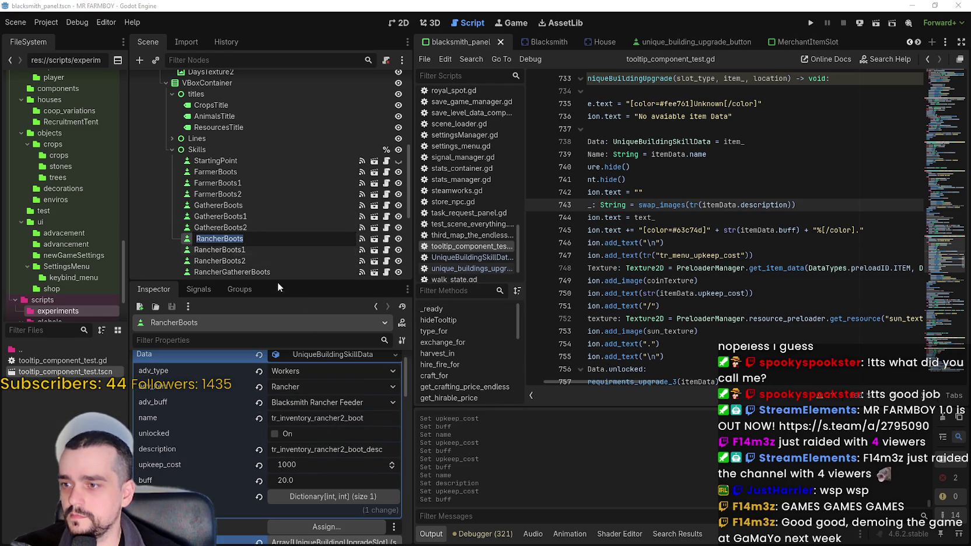
pyautogui.click(262, 248)
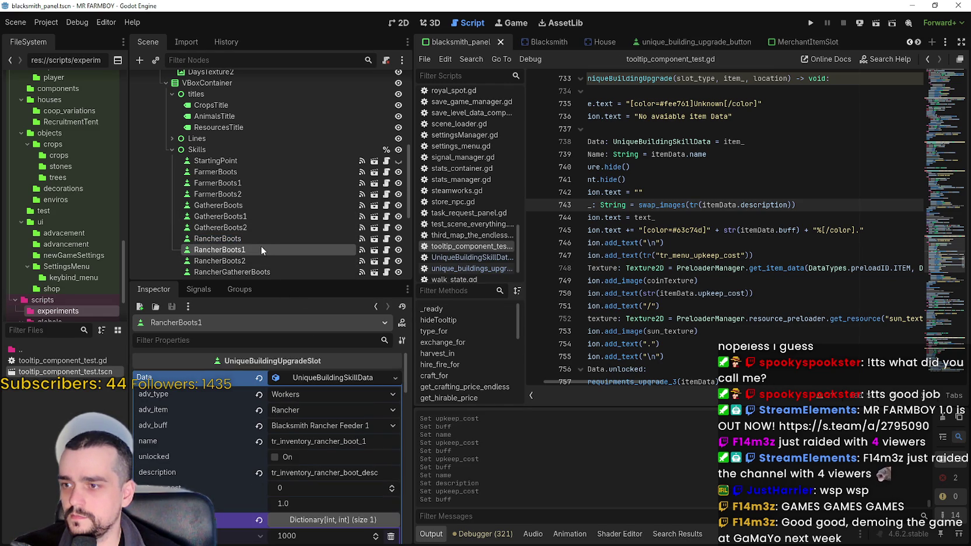
# Paste a new name key into RancherBoots1, then compare RancherBoots with GathererBoots2's values.
pyautogui.click(262, 238)
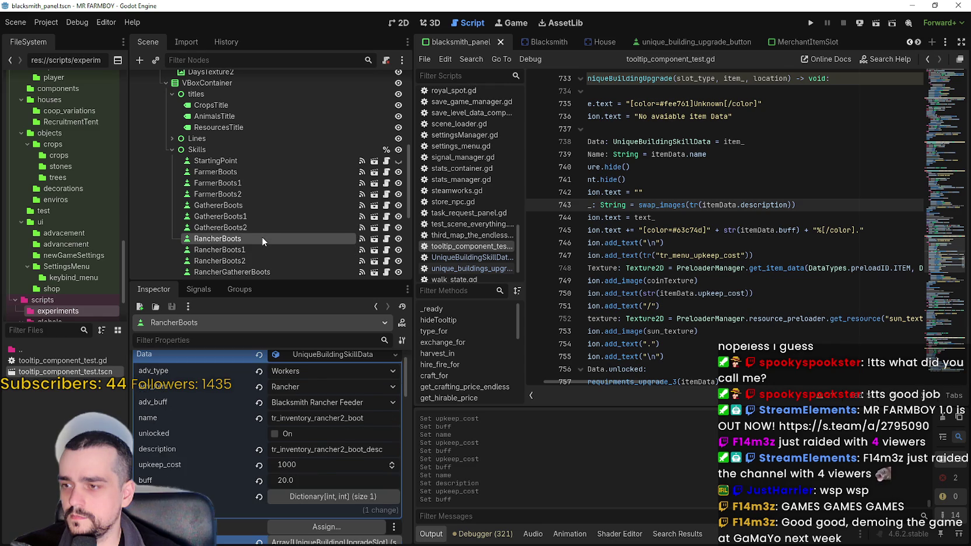
pyautogui.click(257, 248)
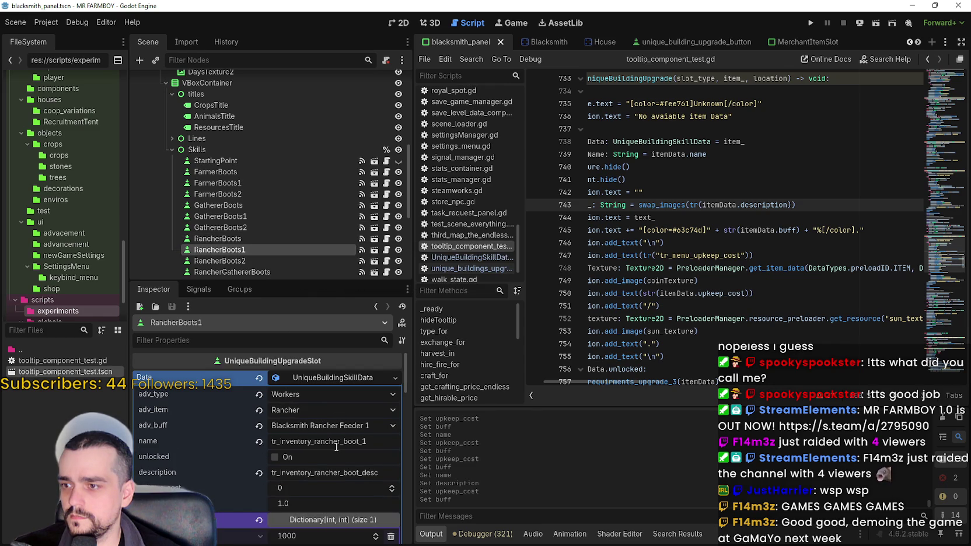
pyautogui.click(336, 441)
pyautogui.write('tr_inventory_rancher2_boot')
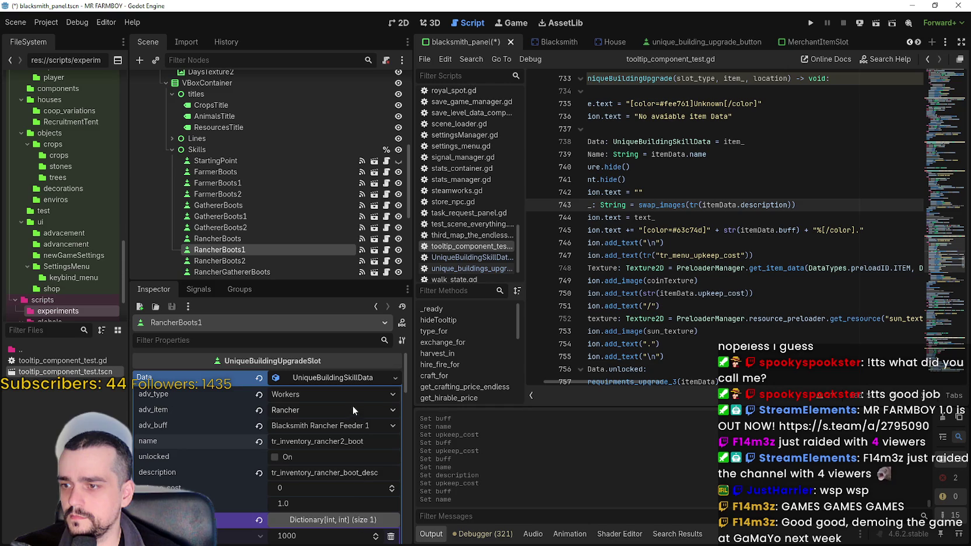
pyautogui.click(261, 238)
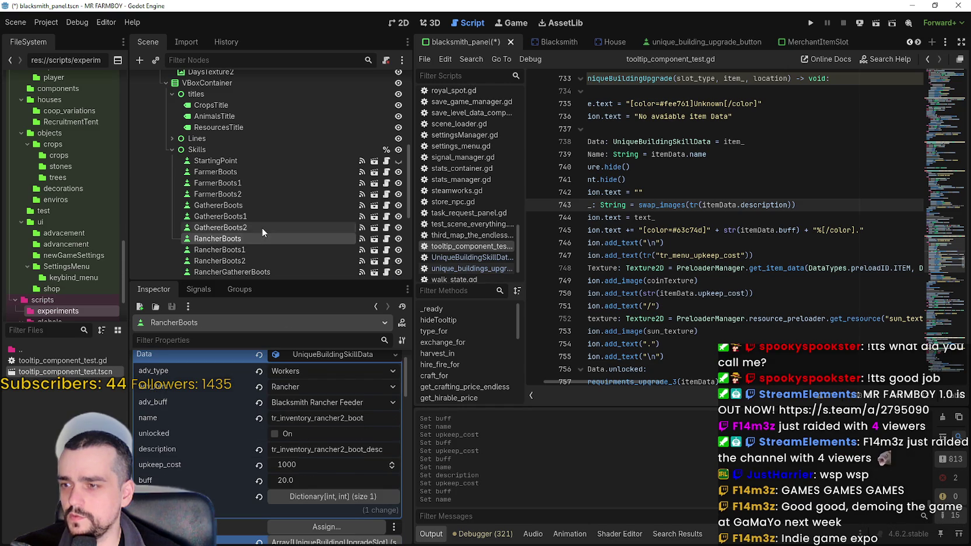
pyautogui.click(261, 227)
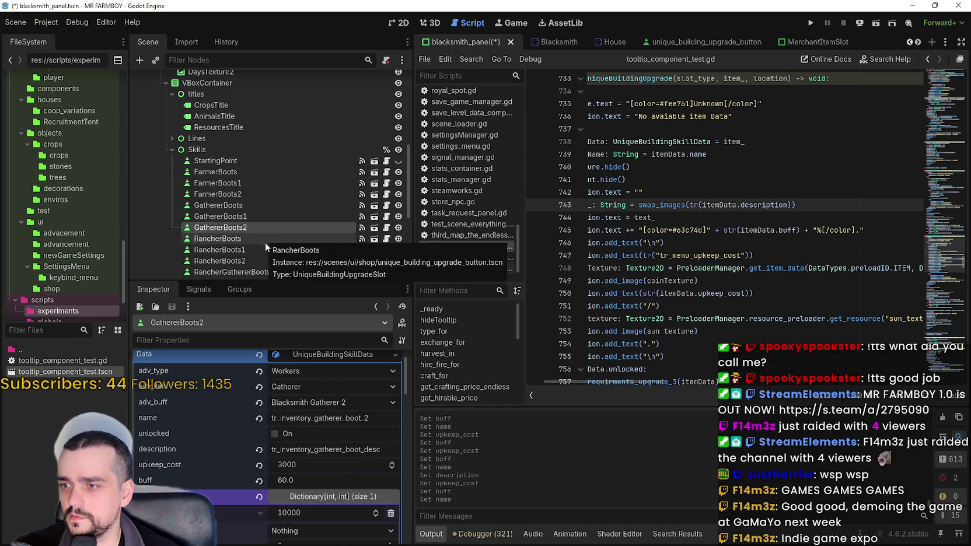
pyautogui.click(268, 241)
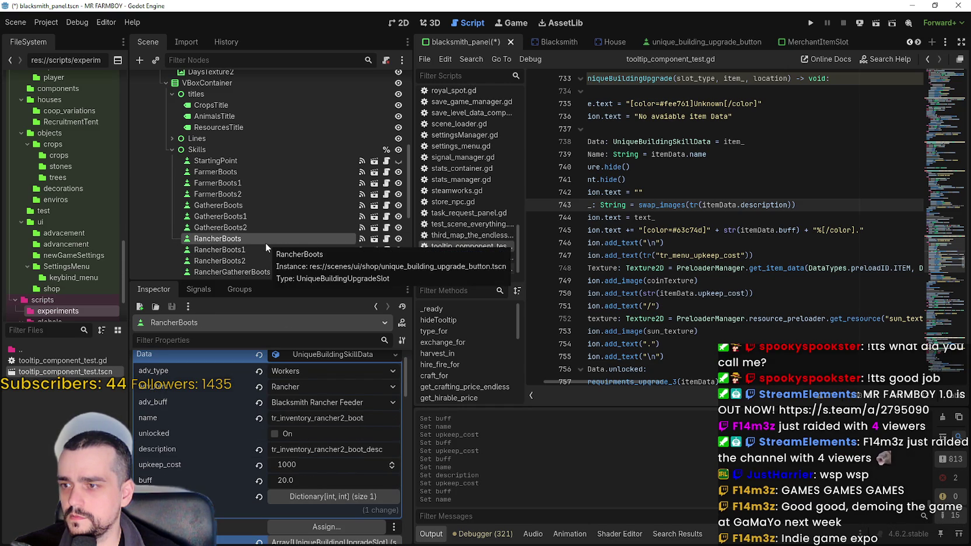
pyautogui.scroll(-1, 266, 243)
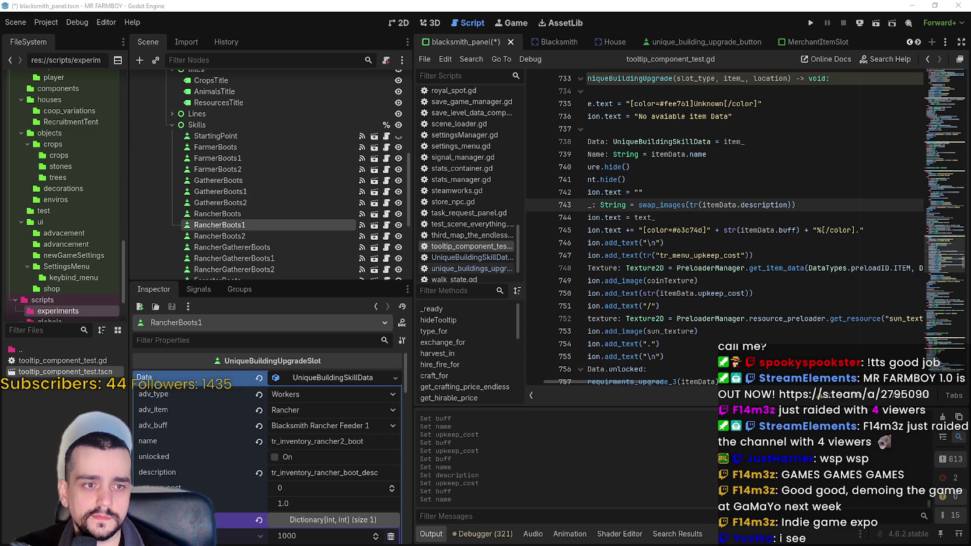
# Rename RancherBoots' keys to tr_inventory_rancher_boot and tr_inventory_rancher_boot_desc, then save.
pyautogui.click(344, 440)
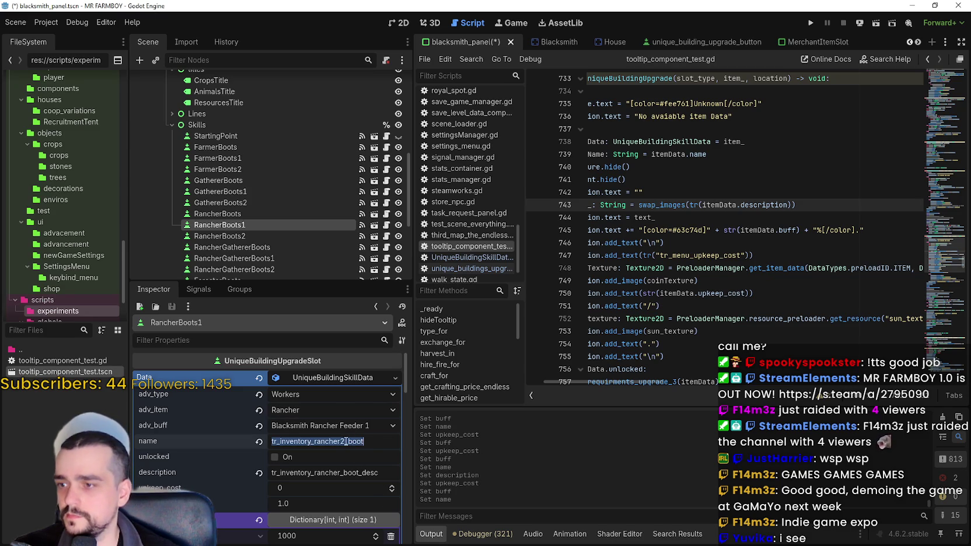
pyautogui.doubleClick(250, 216)
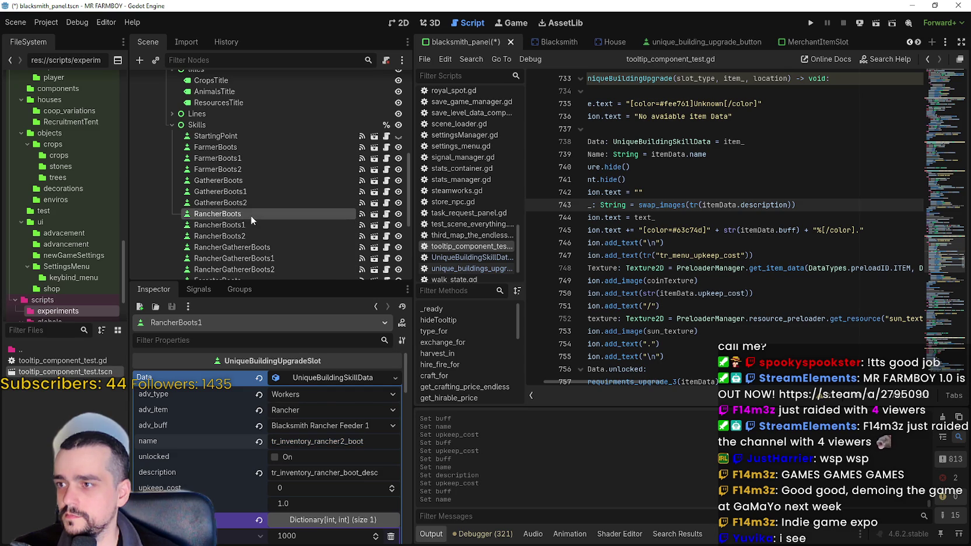
pyautogui.click(341, 420)
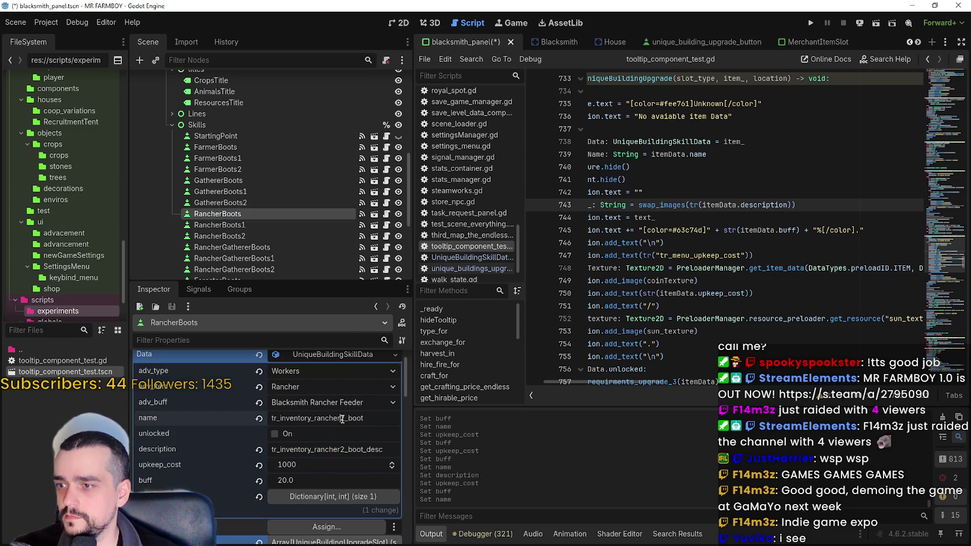
pyautogui.press('Return')
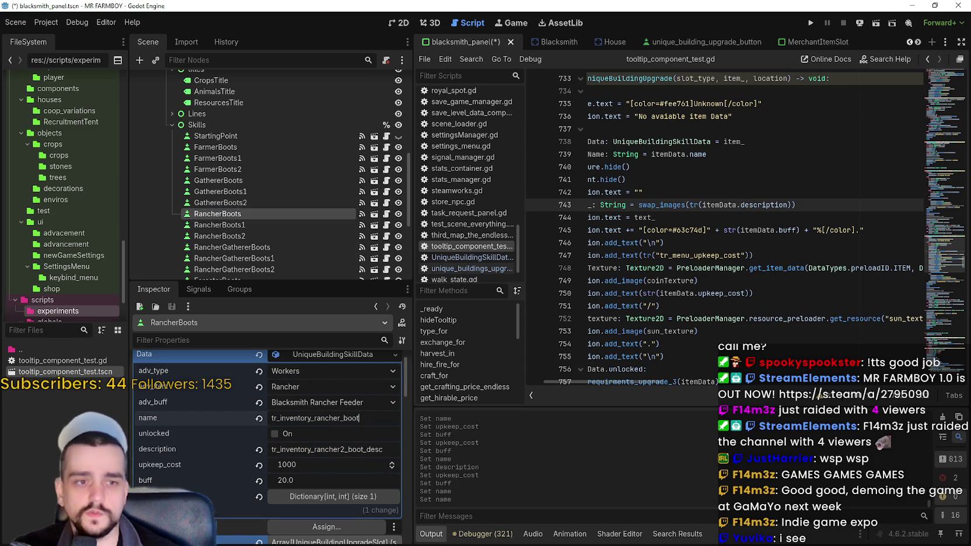
pyautogui.press('BackSpace')
pyautogui.press('Return')
pyautogui.hotkey('ctrl', 's')
# Restore RancherBoots1's name key to tr_inventory_rancher_boot_1 and save the scene.
pyautogui.click(247, 224)
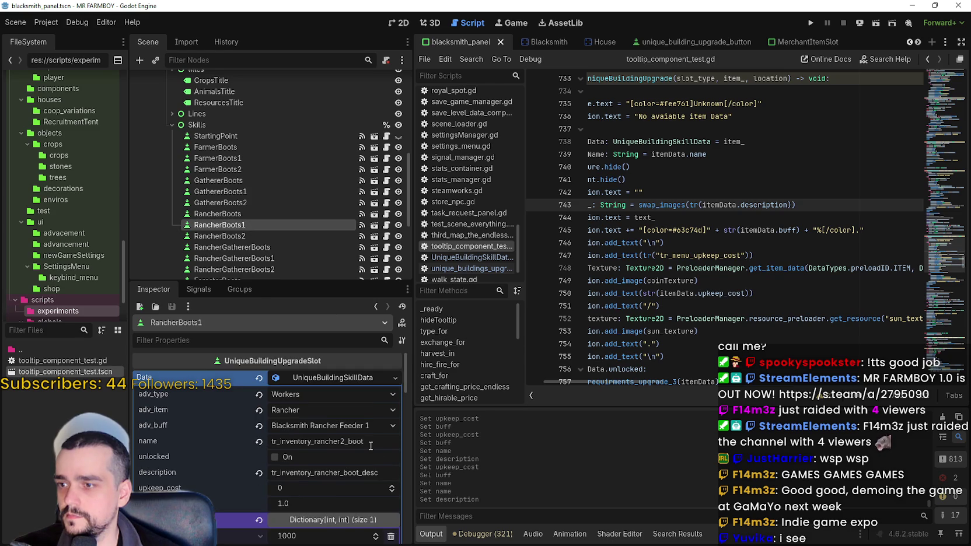
pyautogui.doubleClick(360, 441)
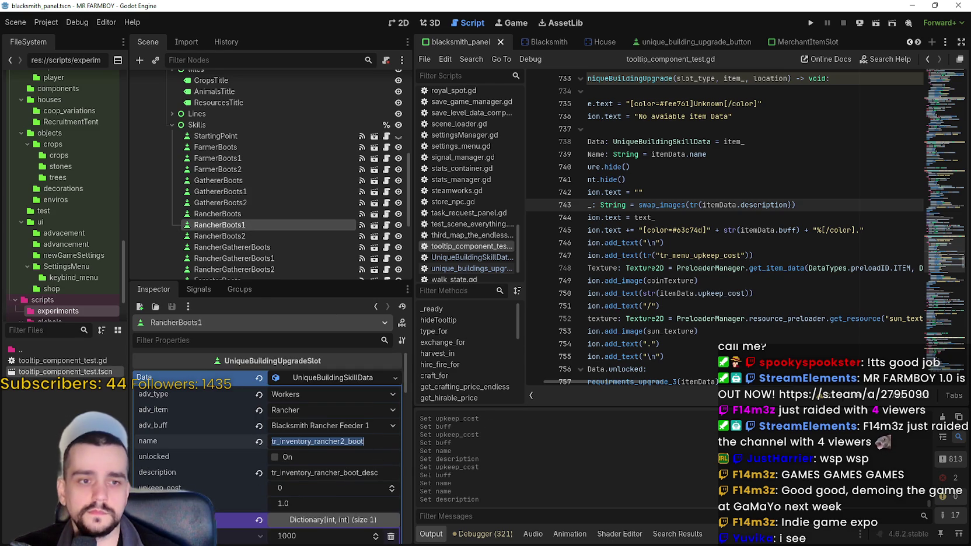
pyautogui.write('tr_inventory_rancher_boot_1')
pyautogui.hotkey('ctrl', 's')
pyautogui.doubleClick(346, 474)
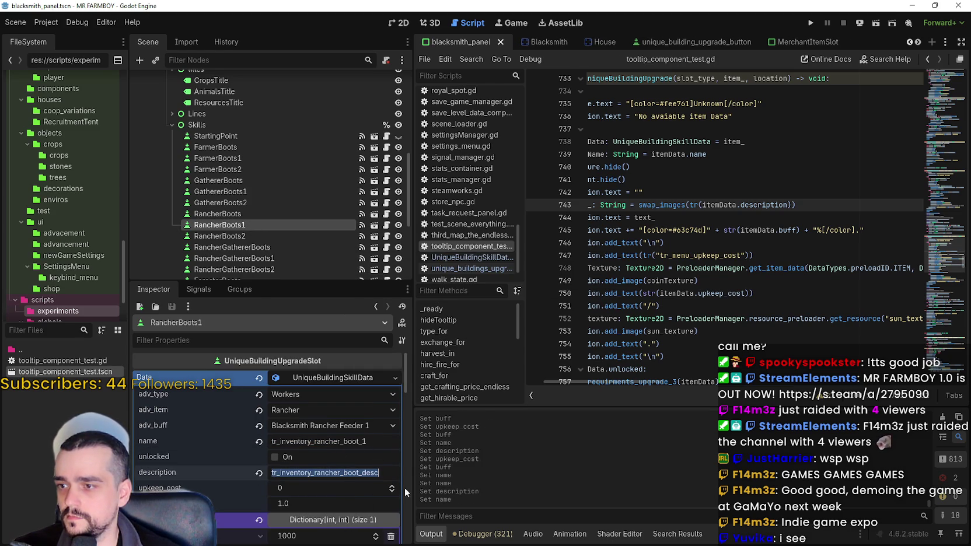
pyautogui.click(256, 234)
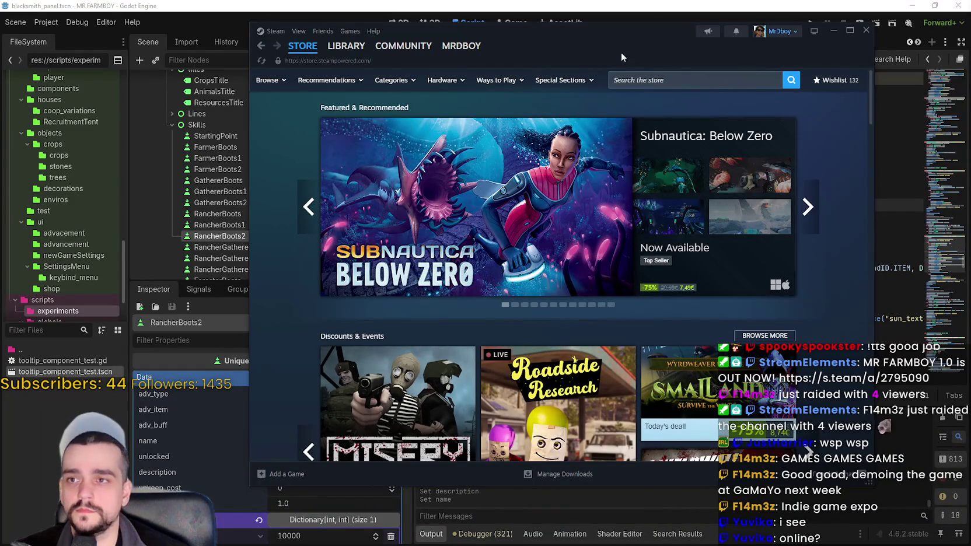
# Open the Steam wishlist and dismiss the store search suggestions.
pyautogui.click(840, 84)
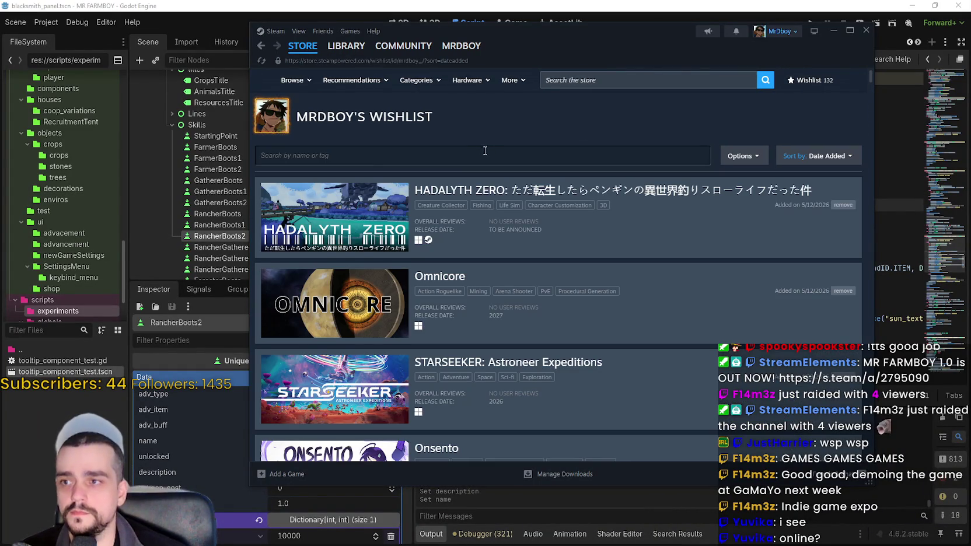
pyautogui.click(587, 79)
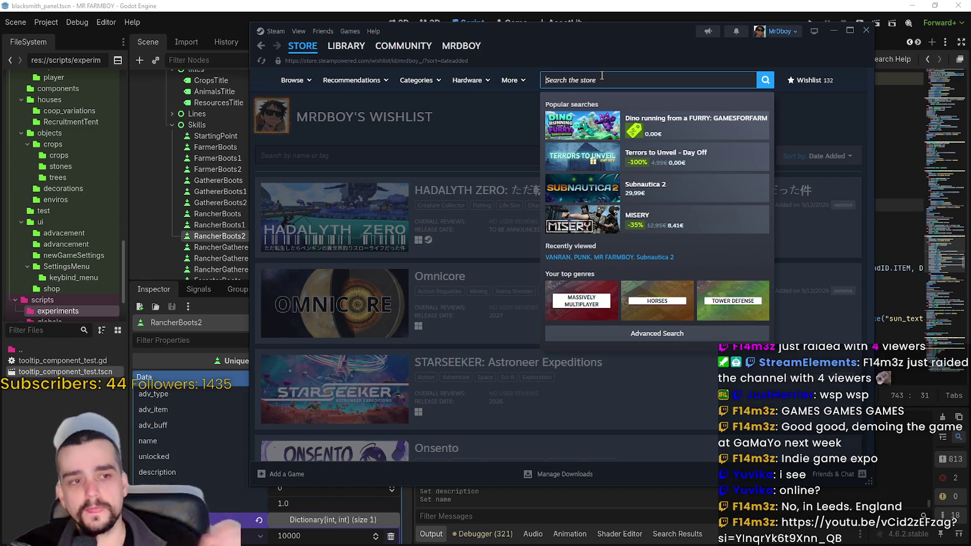
pyautogui.press('Escape')
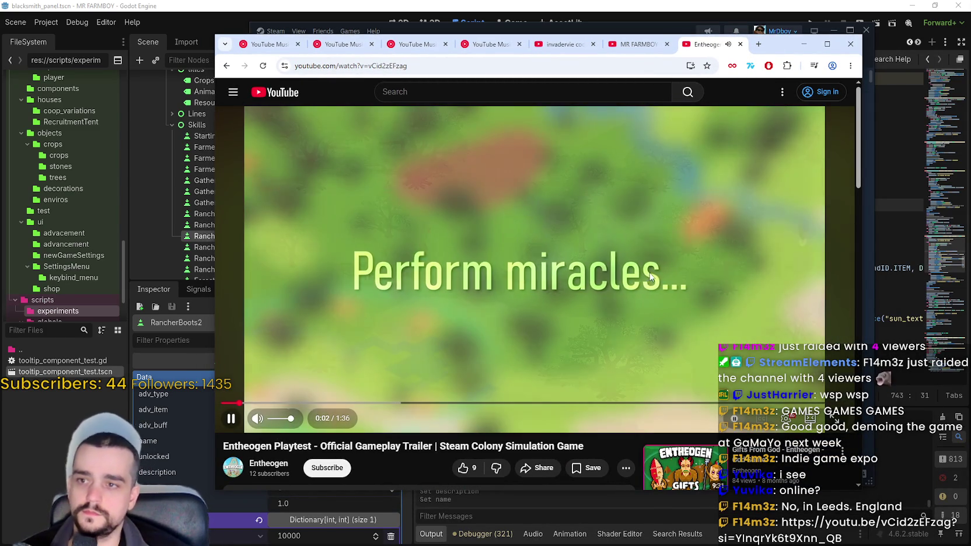
# Make the Entheogen Playtest trailer fill the screen with F11.
pyautogui.press('F11')
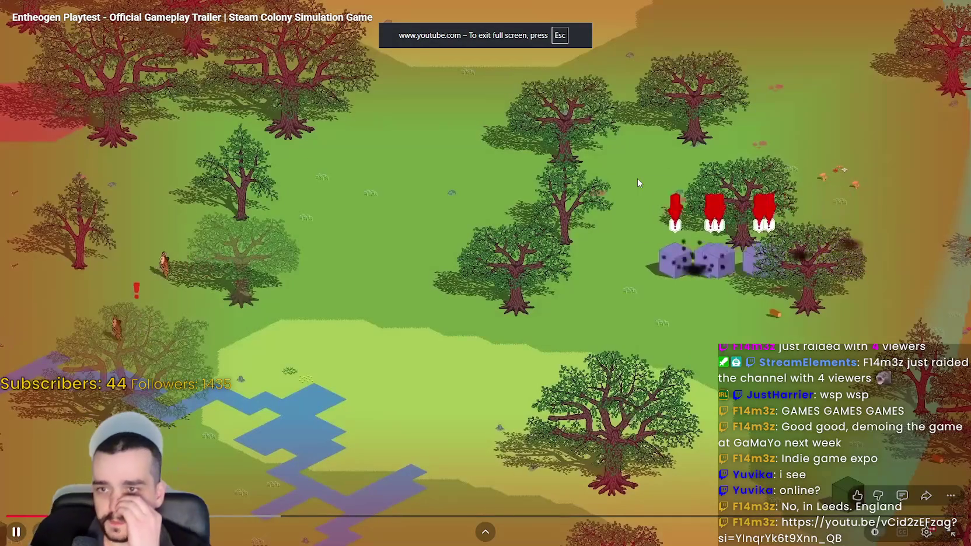
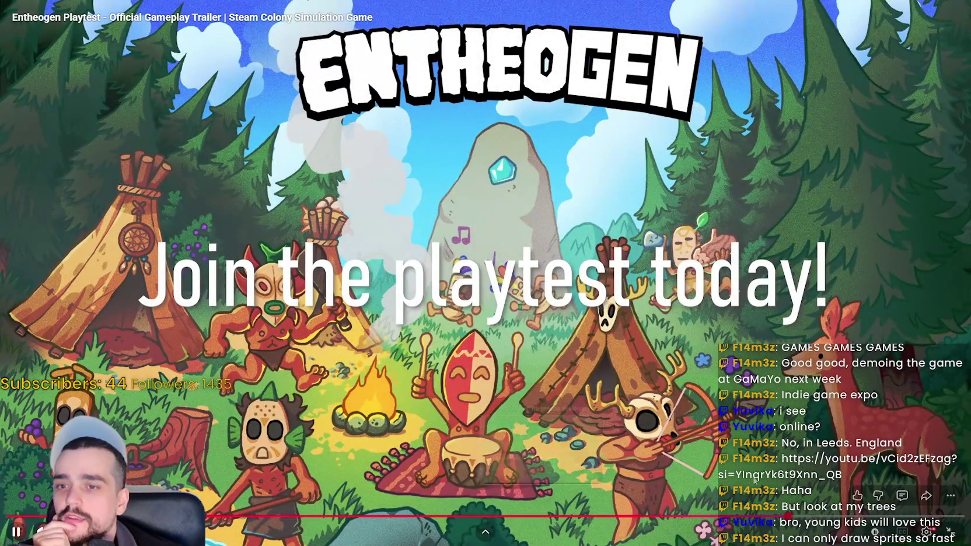
# Pause the Entheogen Playtest trailer and scrub it to the PLAYTEST title card at 0:40.
pyautogui.click(811, 400)
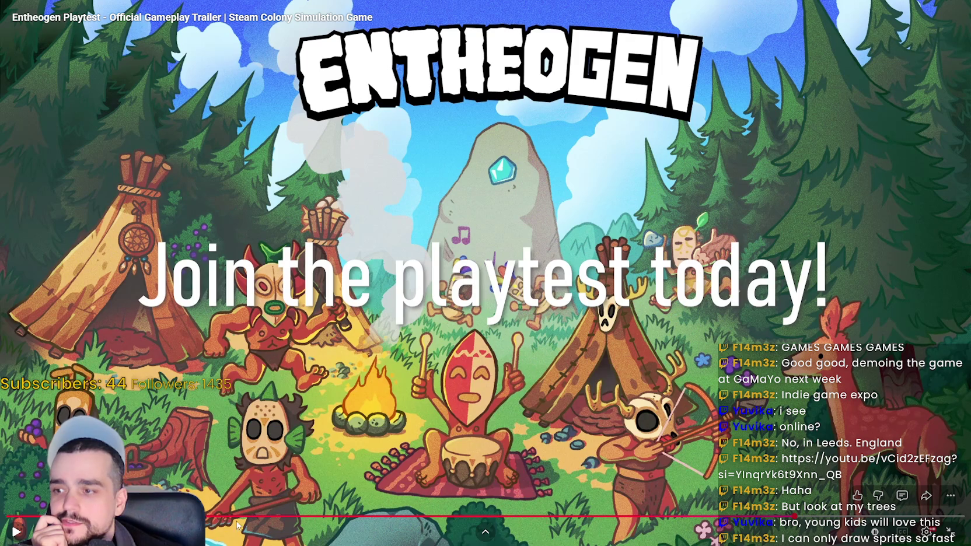
pyautogui.moveTo(238, 525); pyautogui.dragTo(43, 517)
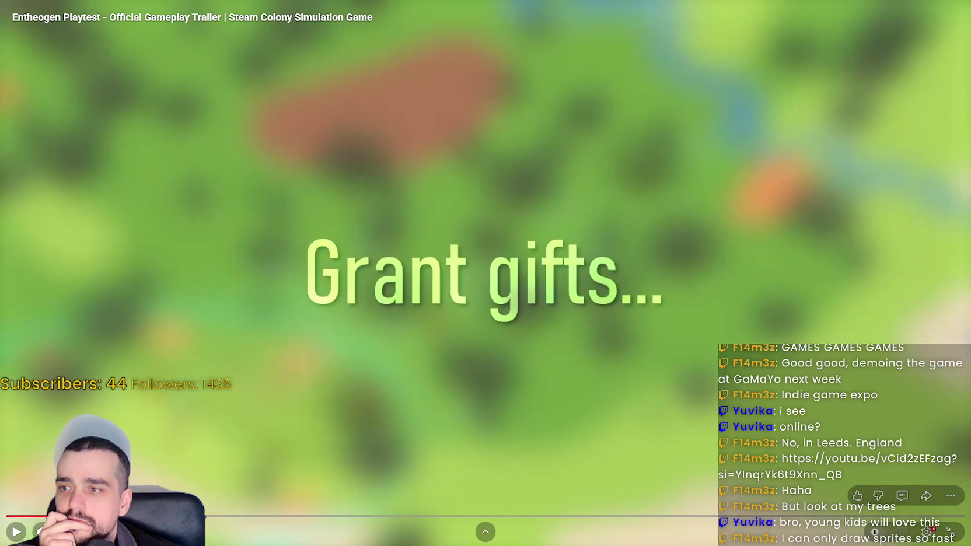
pyautogui.moveTo(205, 518); pyautogui.dragTo(291, 519)
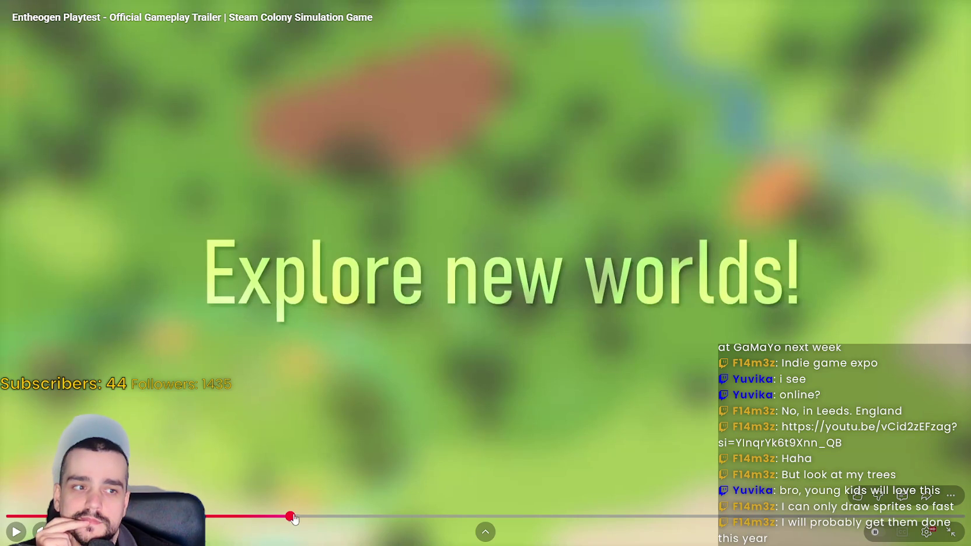
pyautogui.click(327, 517)
pyautogui.moveTo(369, 520); pyautogui.dragTo(410, 518)
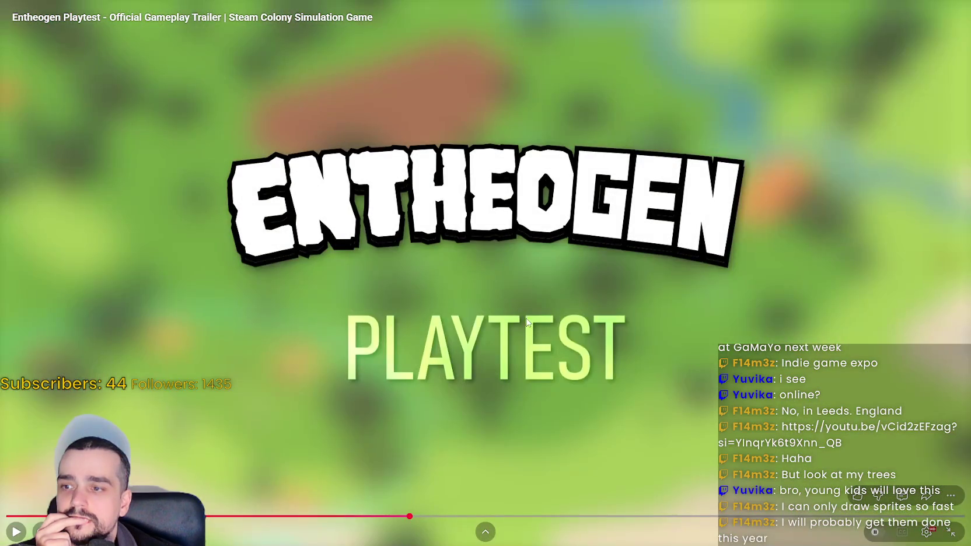
# Exit fullscreen so the paused trailer sits on its normal watch page.
pyautogui.doubleClick(516, 300)
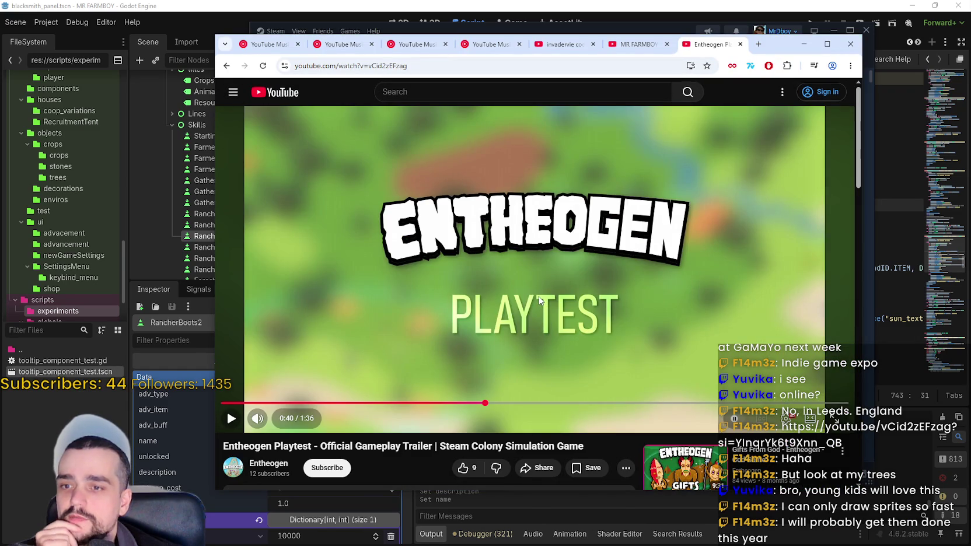
pyautogui.scroll(-2, 537, 299)
pyautogui.scroll(2, 525, 270)
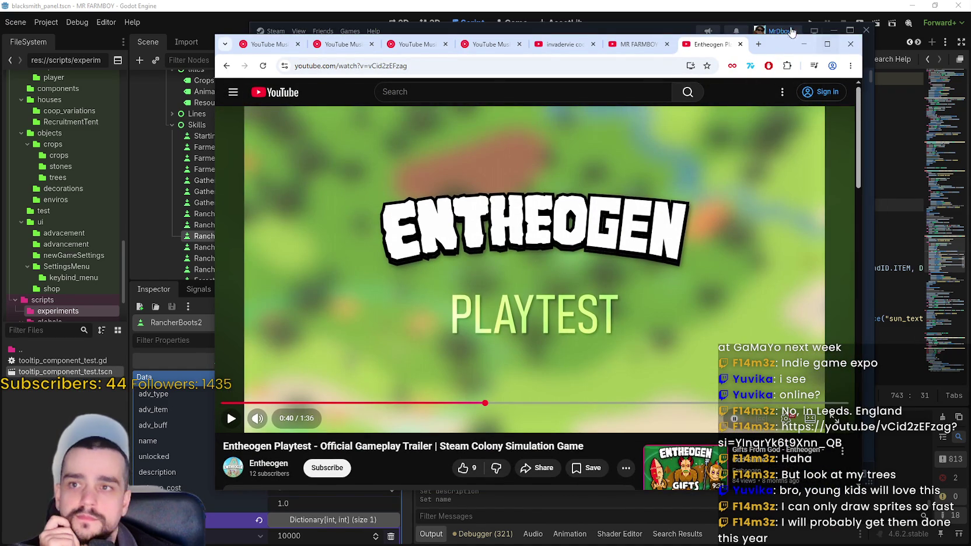
# Minimize Chrome and try searching the Steam wishlist for 'enth', then clear it.
pyautogui.click(803, 43)
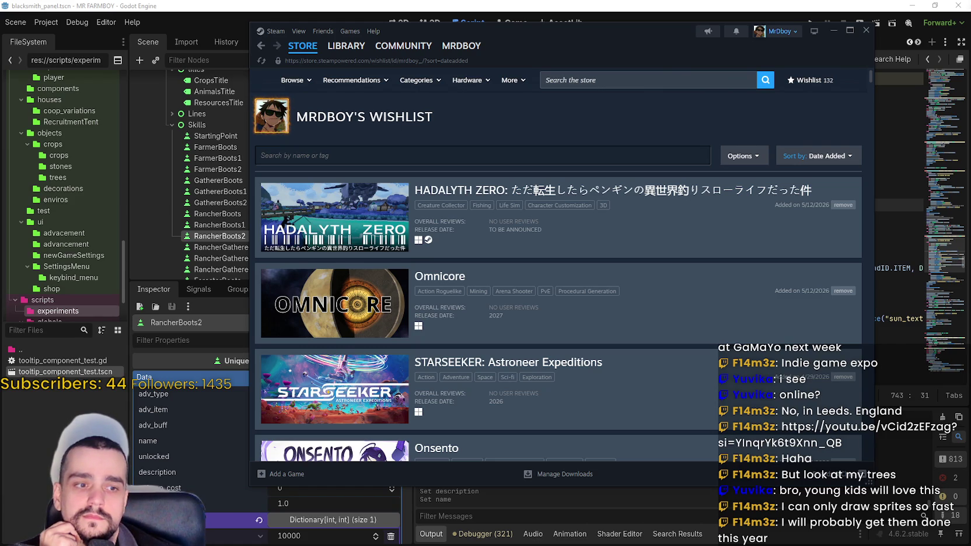
pyautogui.click(532, 155)
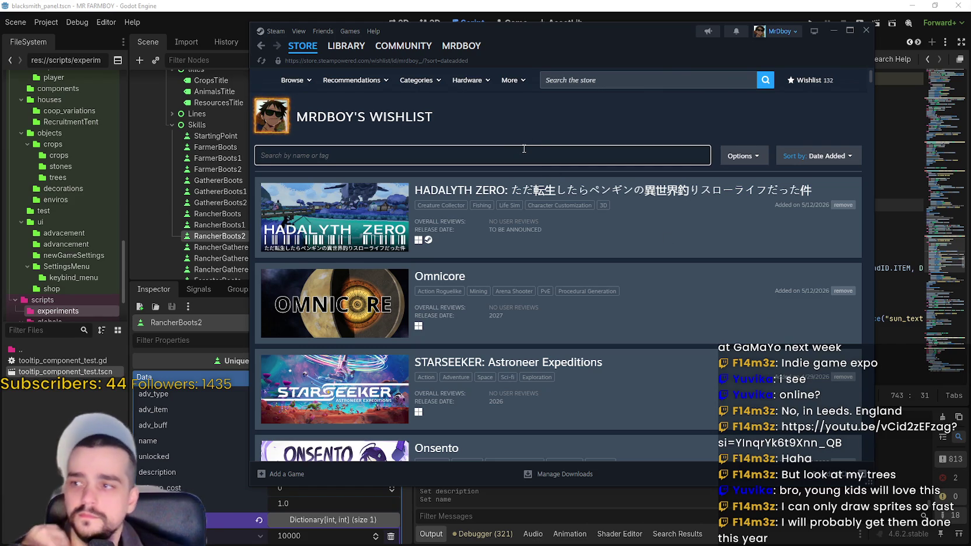
pyautogui.write('enth')
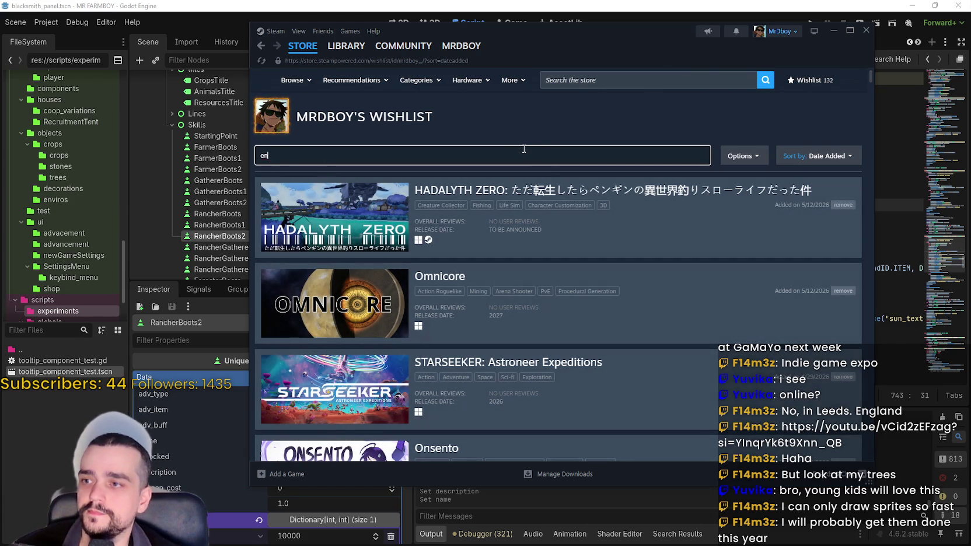
pyautogui.press('BackSpace')
pyautogui.press('BackSpace')
pyautogui.press('BackSpace')
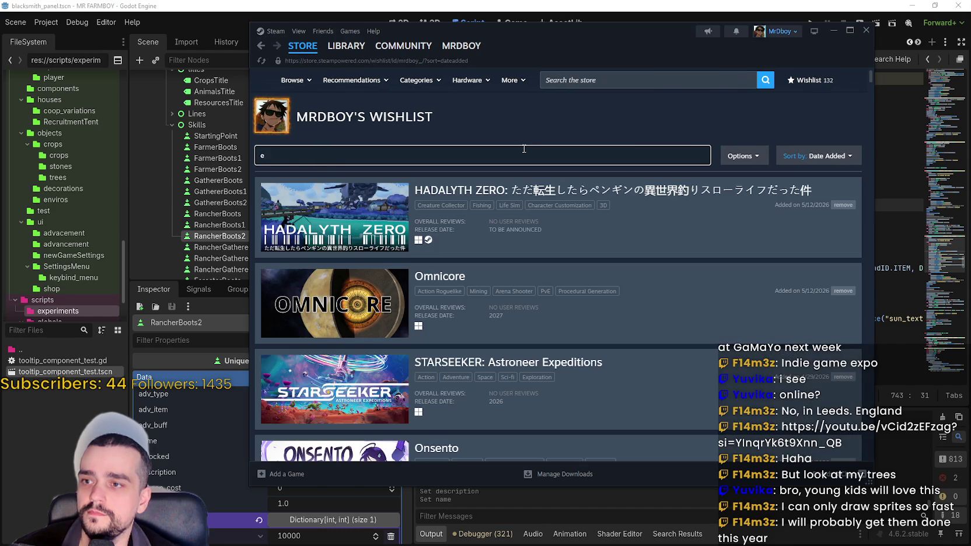
# Search the Steam store for 'entheogen', finding only Zigfrak Demo, and return to the store front.
pyautogui.click(662, 86)
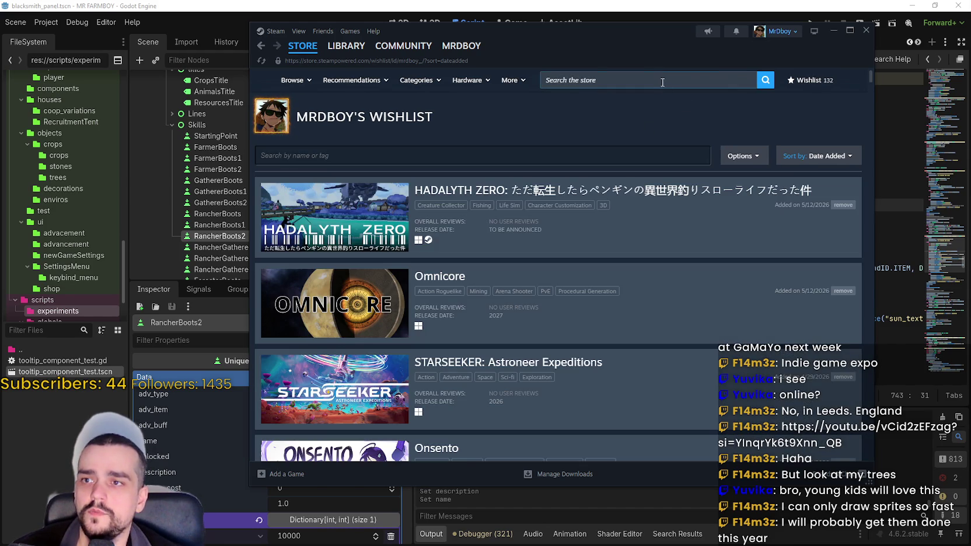
pyautogui.write('enthed')
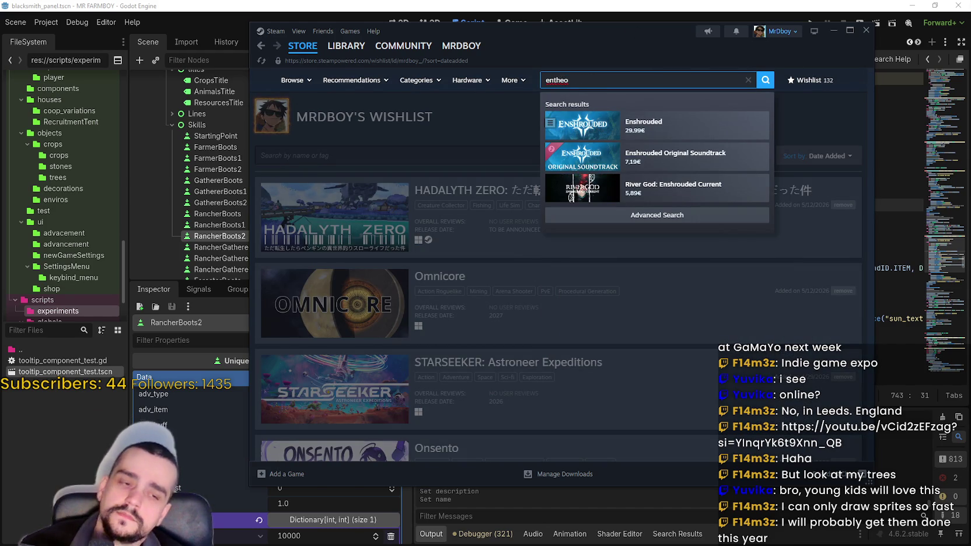
pyautogui.press('BackSpace')
pyautogui.write('o')
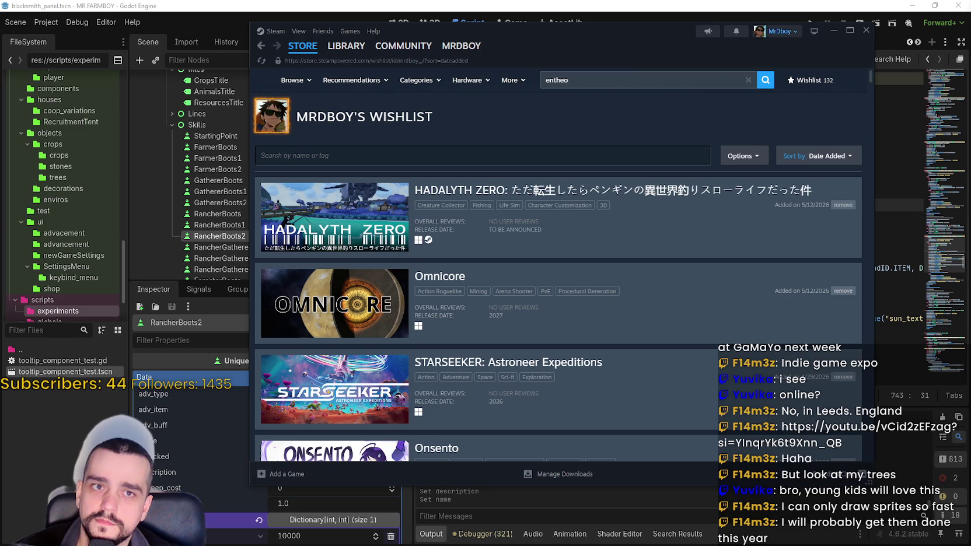
pyautogui.doubleClick(614, 86)
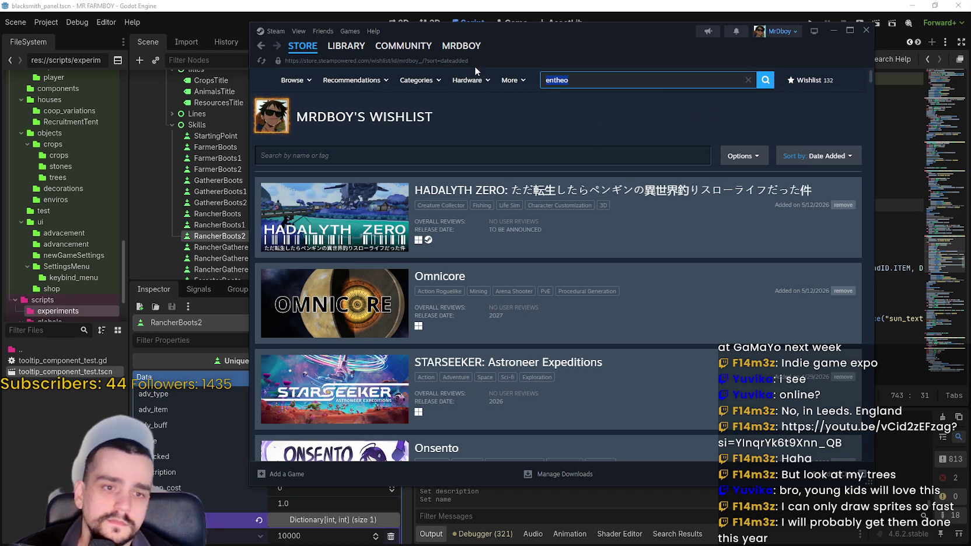
pyautogui.write('enthed')
pyautogui.press('BackSpace')
pyautogui.write('ogen')
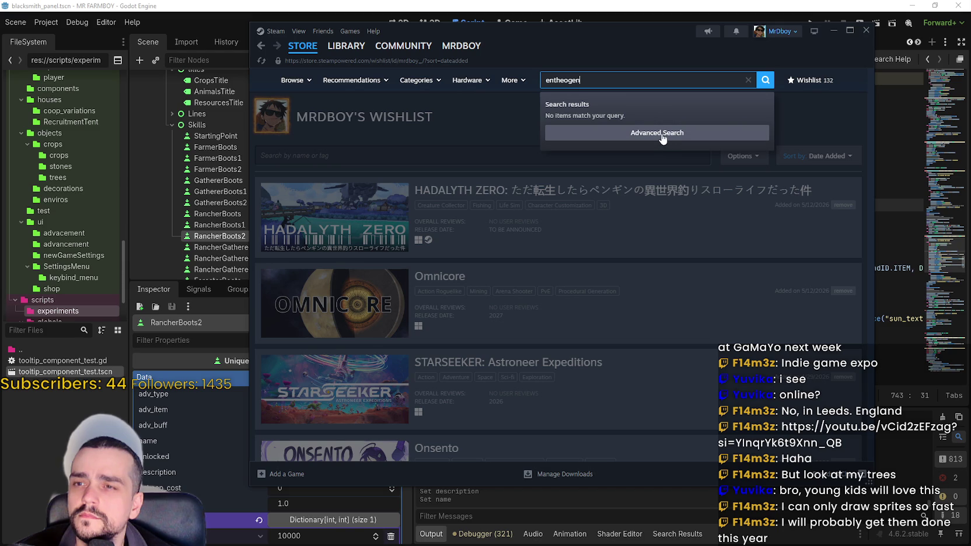
pyautogui.press('Return')
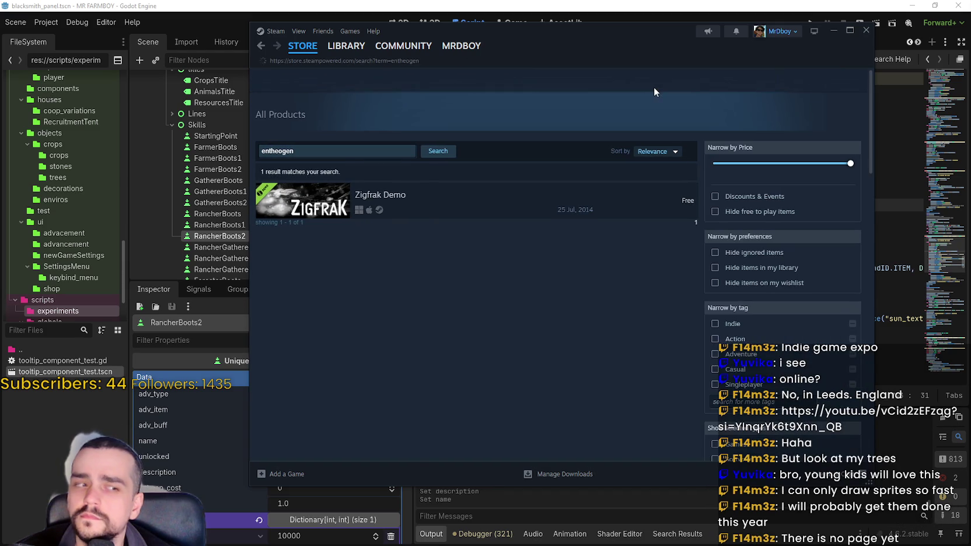
pyautogui.click(294, 47)
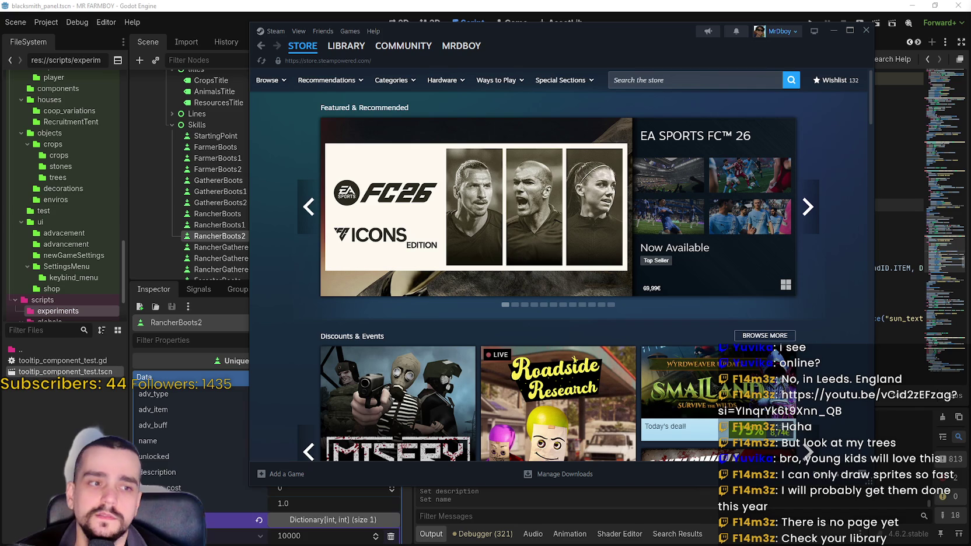
# Filter the library by 'enthe', open Entheogen Playtest, and go to its community hub.
pyautogui.click(346, 45)
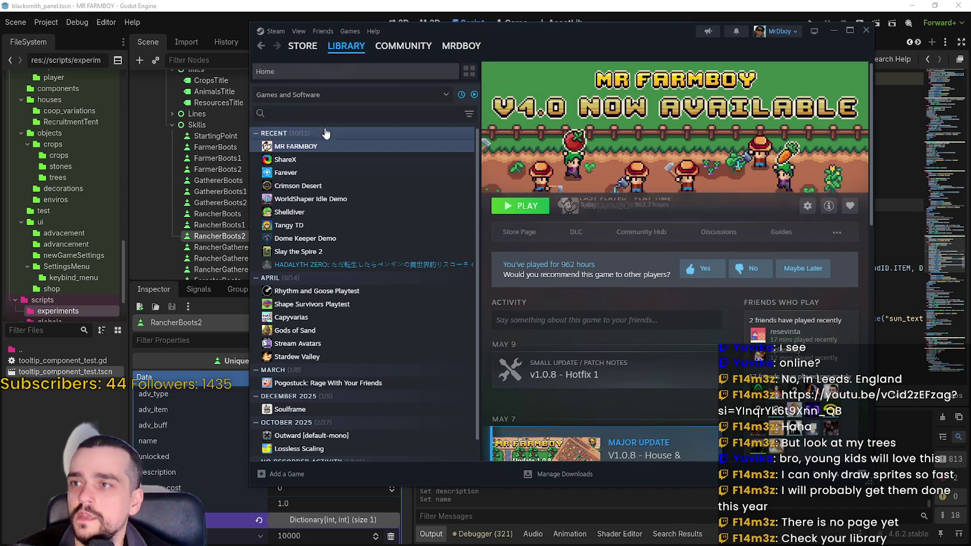
pyautogui.click(322, 109)
pyautogui.write('enthe')
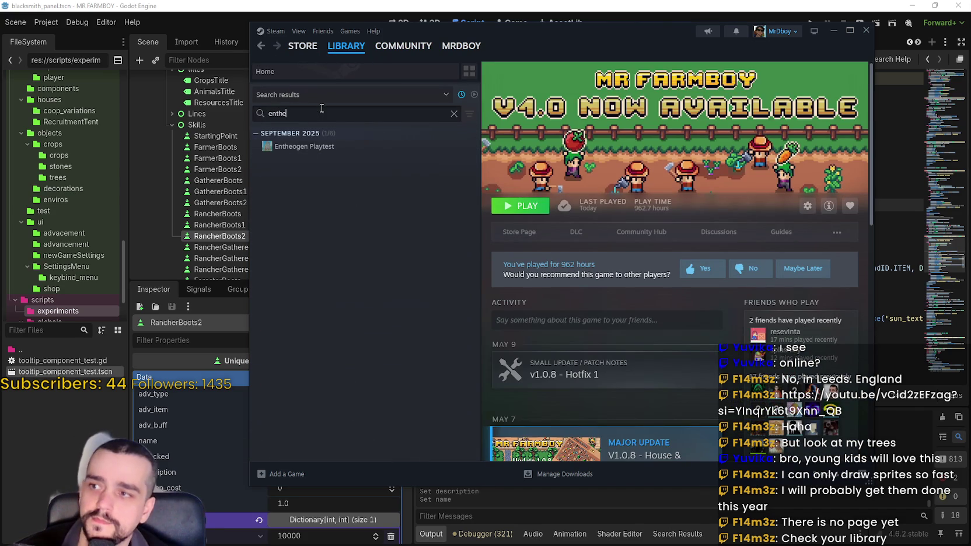
pyautogui.click(344, 172)
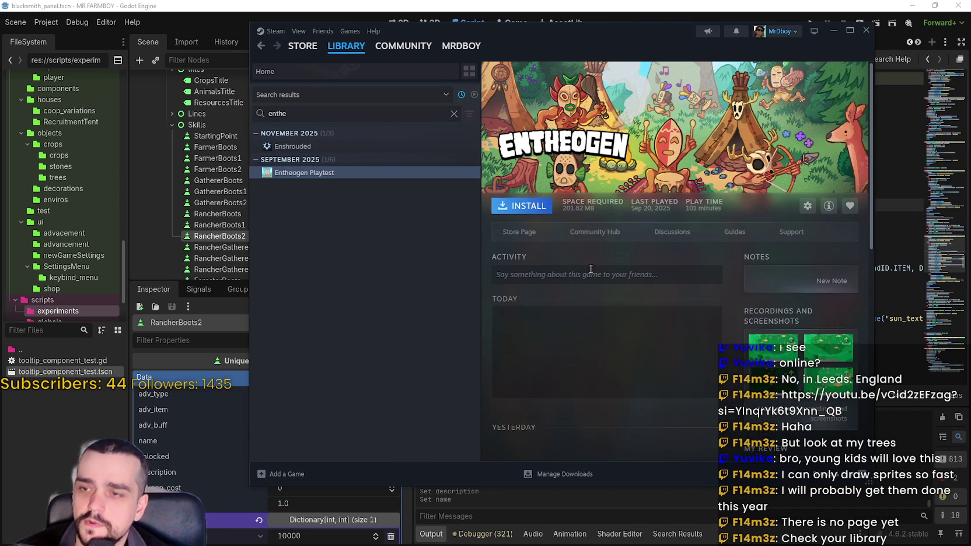
pyautogui.click(537, 231)
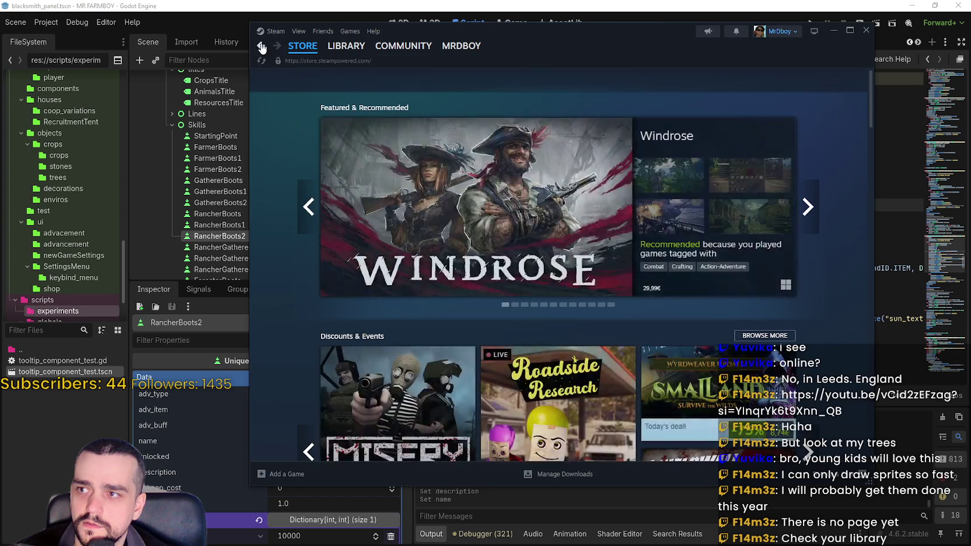
pyautogui.click(346, 46)
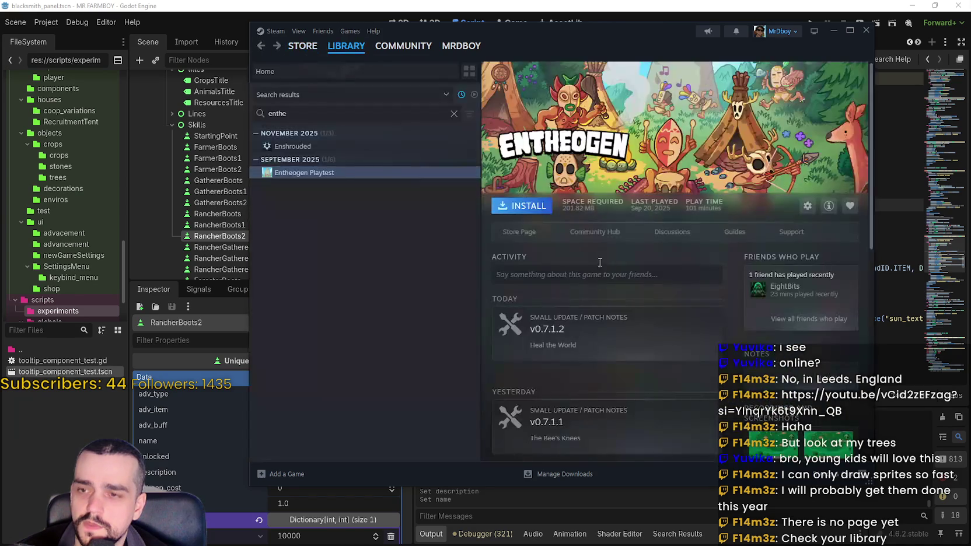
pyautogui.click(591, 235)
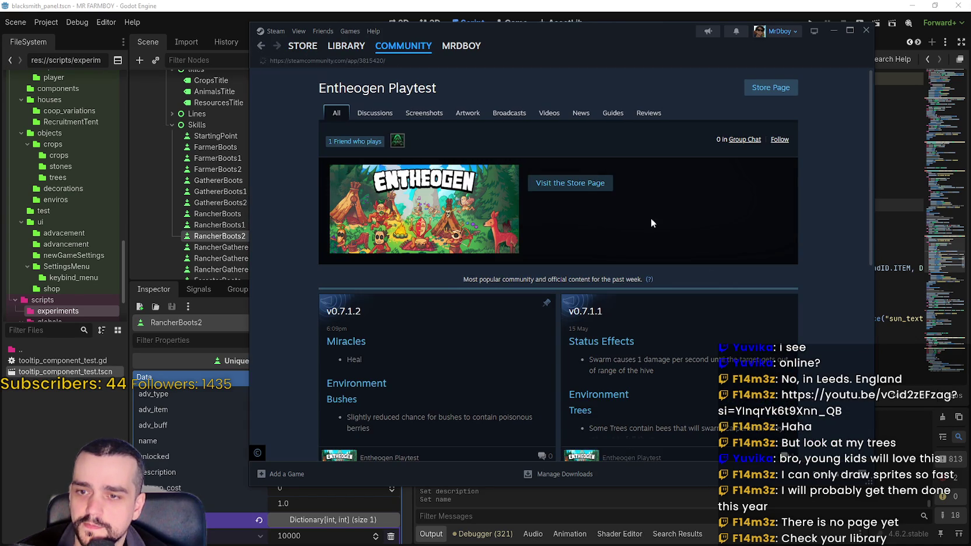
# Read a patch-notes post in full from the community hub, then close it and scroll the hub.
pyautogui.scroll(-1, 780, 302)
pyautogui.scroll(-3, 776, 298)
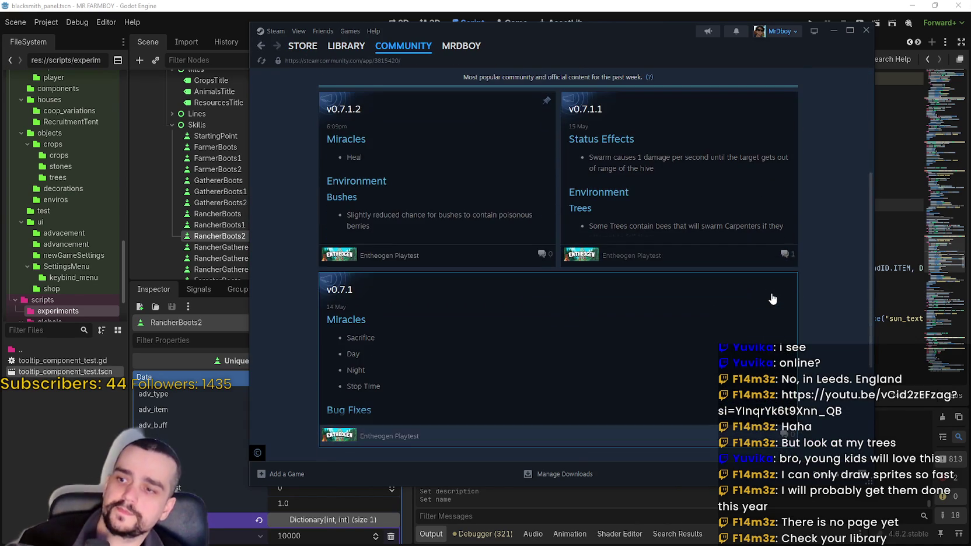
pyautogui.click(590, 316)
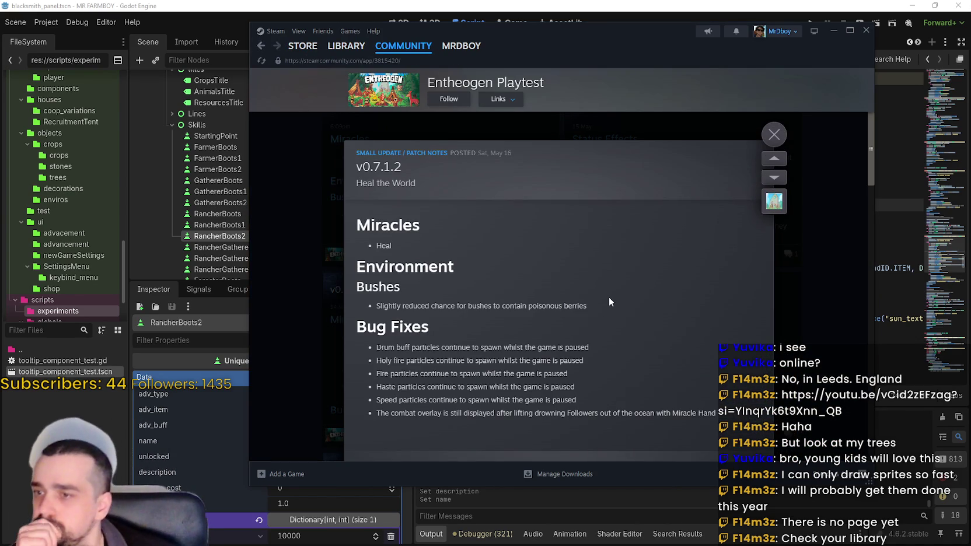
pyautogui.scroll(-3, 609, 296)
pyautogui.scroll(-5, 609, 297)
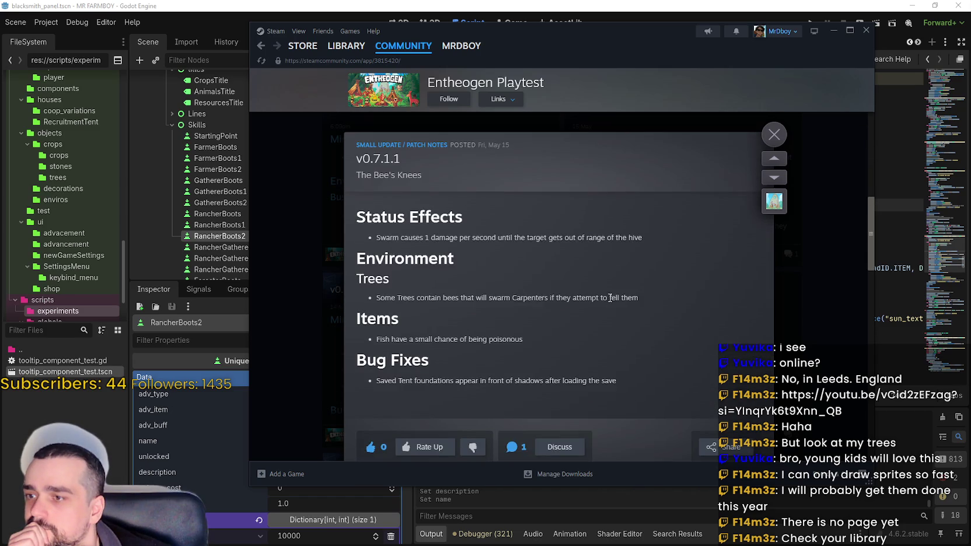
pyautogui.scroll(-10, 610, 298)
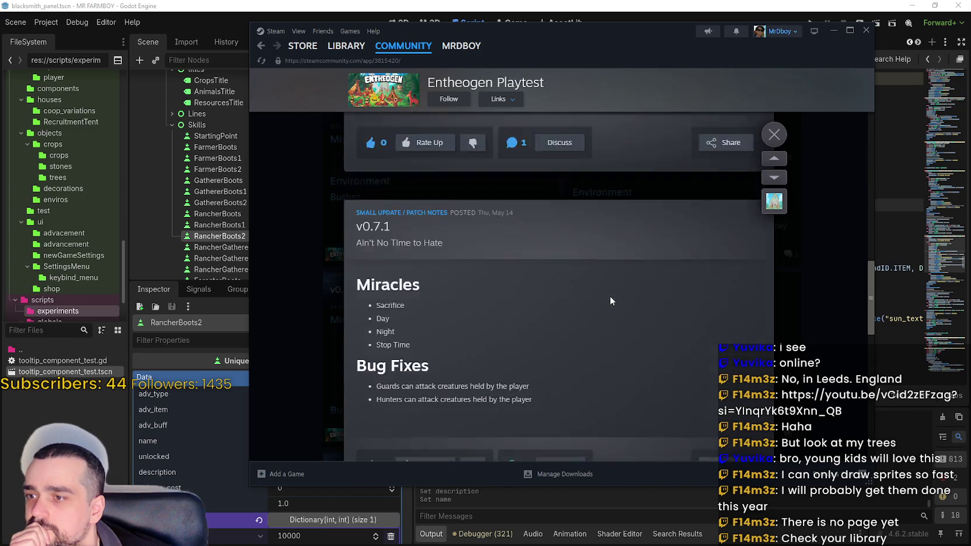
pyautogui.scroll(-5, 610, 294)
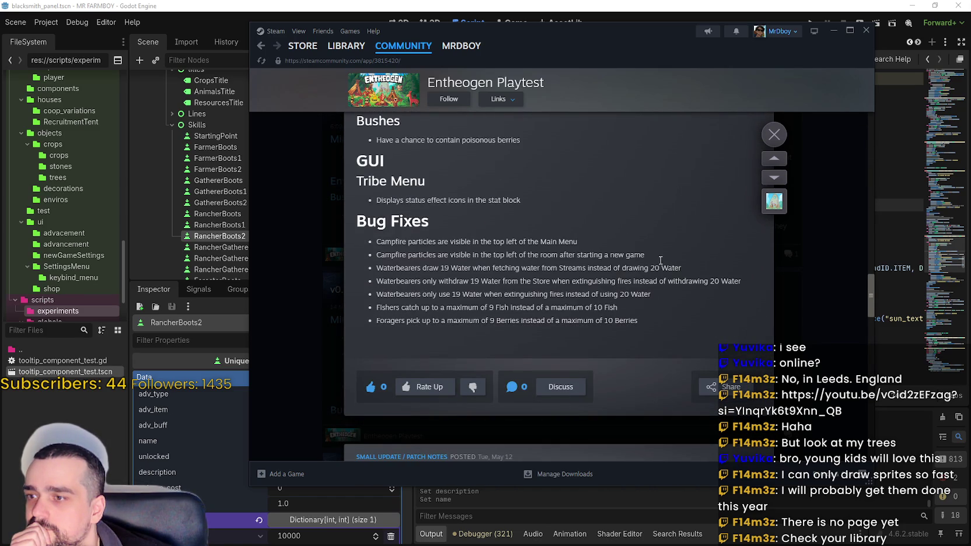
pyautogui.click(774, 134)
pyautogui.scroll(-15, 801, 229)
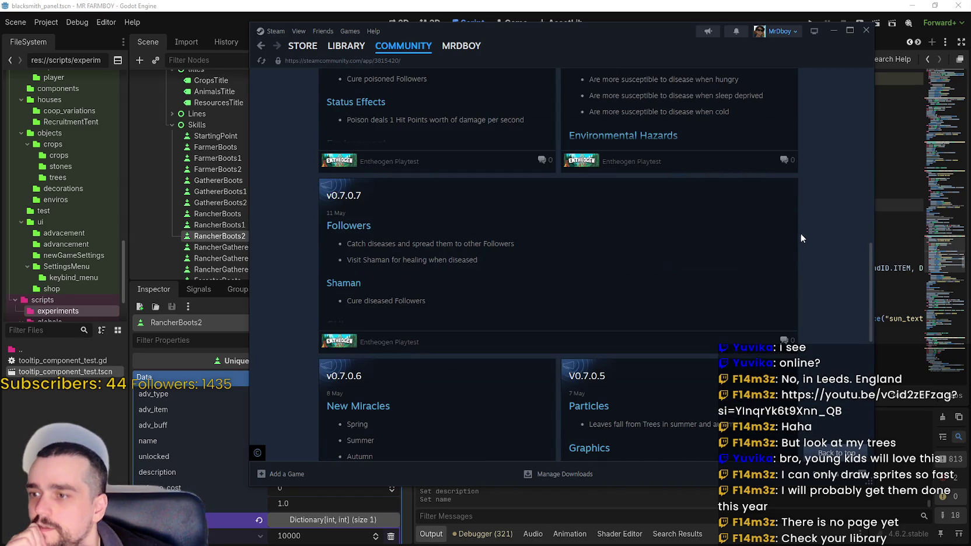
pyautogui.scroll(-5, 859, 339)
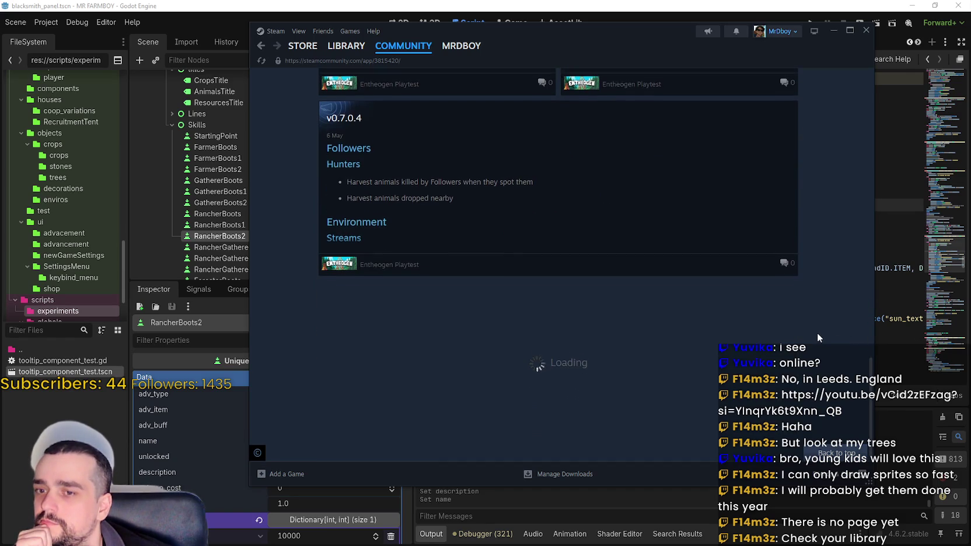
pyautogui.scroll(20, 864, 396)
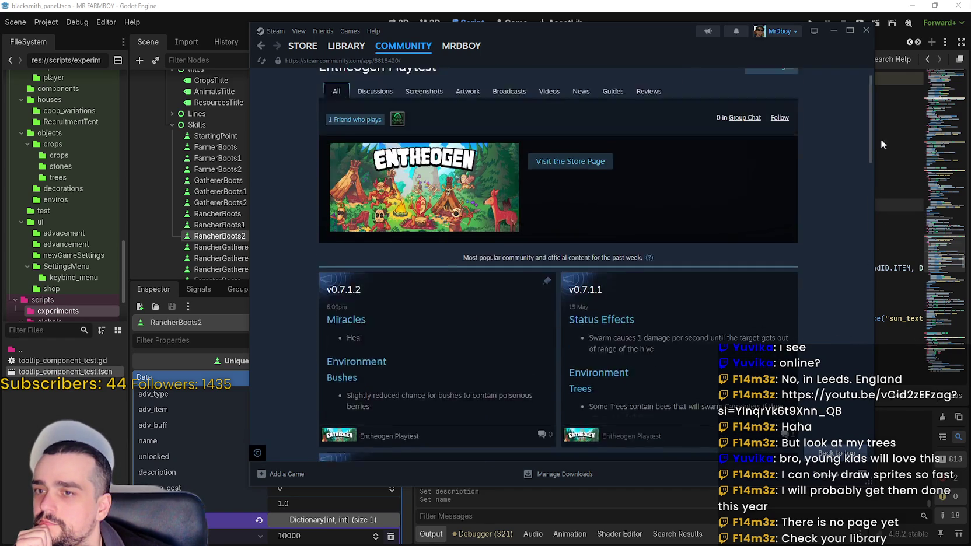
# Return to the Entheogen Playtest library page and clear the search to list all games.
pyautogui.click(346, 45)
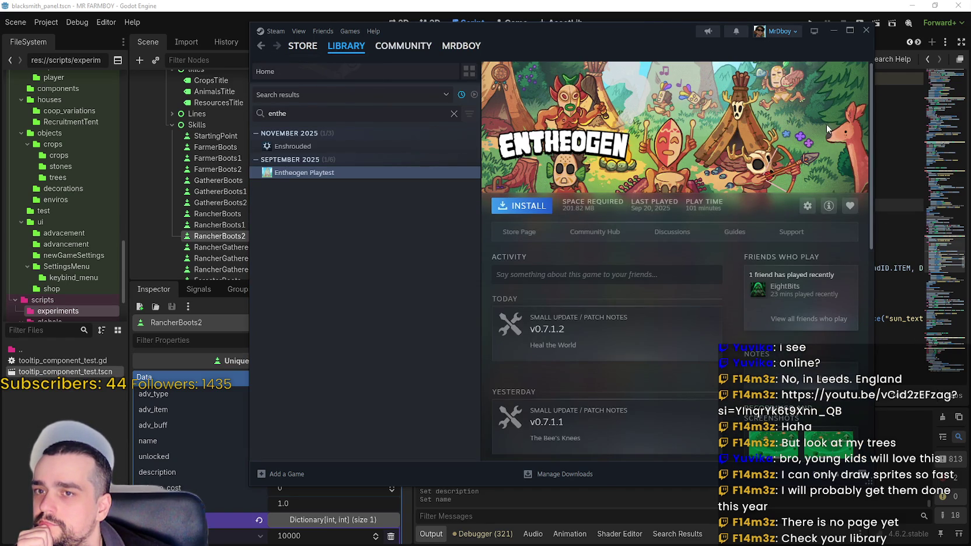
pyautogui.scroll(-2, 770, 419)
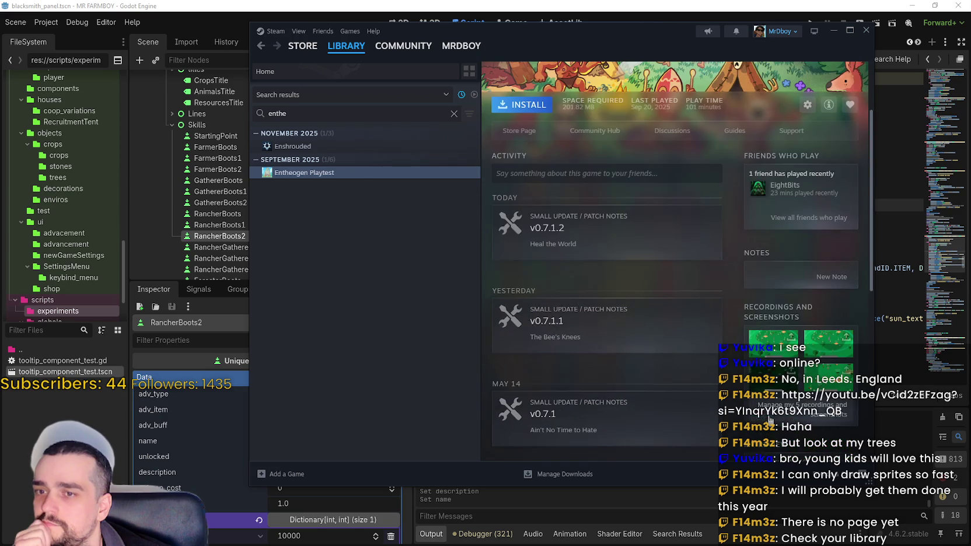
pyautogui.scroll(2, 758, 411)
pyautogui.moveTo(753, 293)
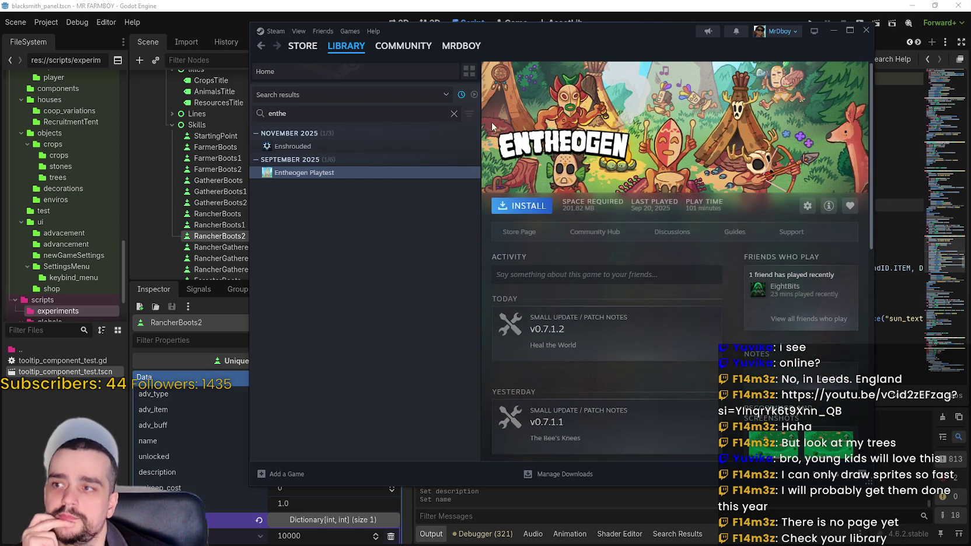
pyautogui.click(454, 115)
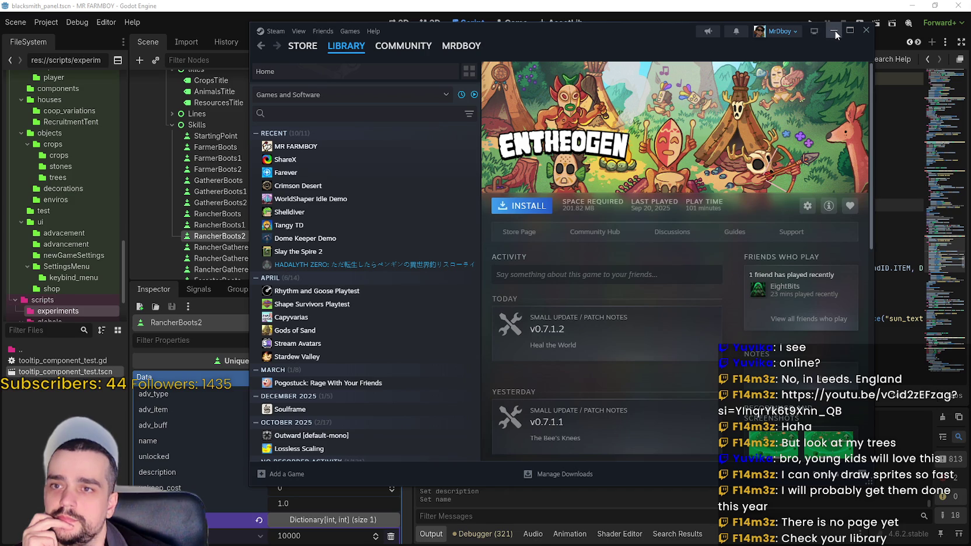
# Back in Godot, compare the boot nodes' data and select RancherBoots1.
pyautogui.click(835, 35)
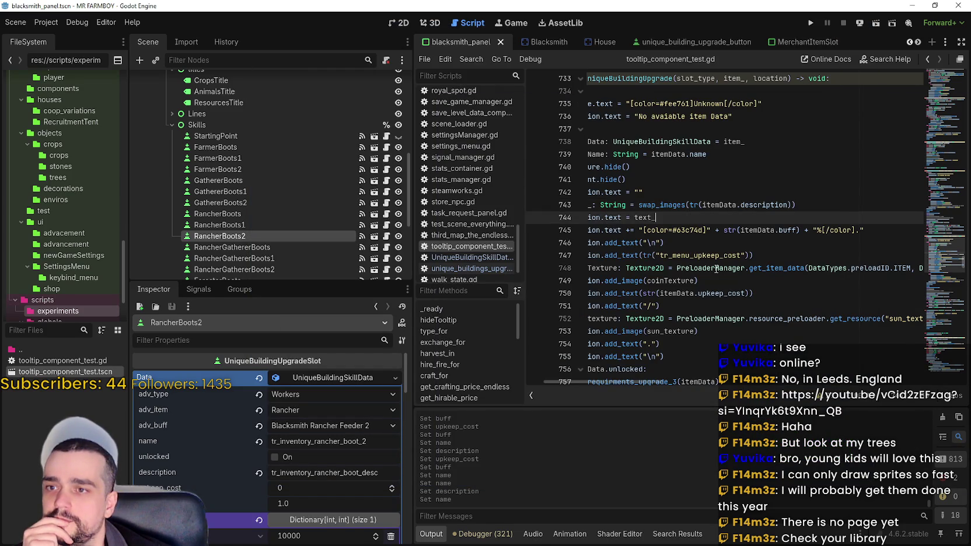
pyautogui.click(293, 492)
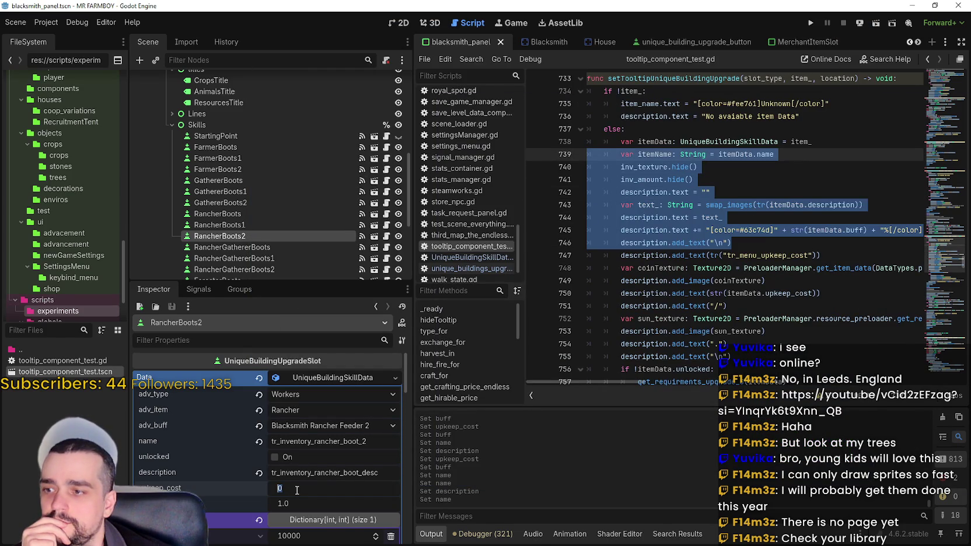
pyautogui.click(229, 216)
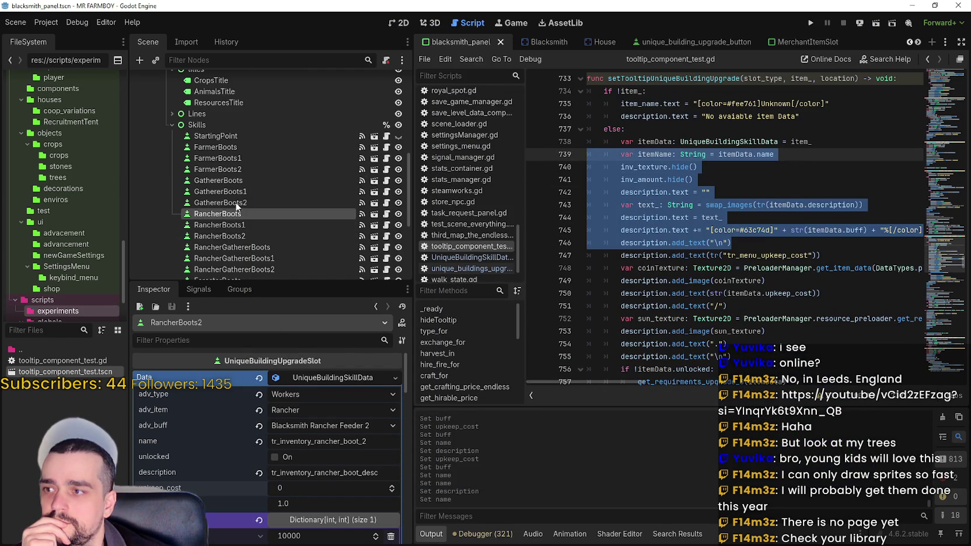
pyautogui.click(238, 201)
pyautogui.click(243, 216)
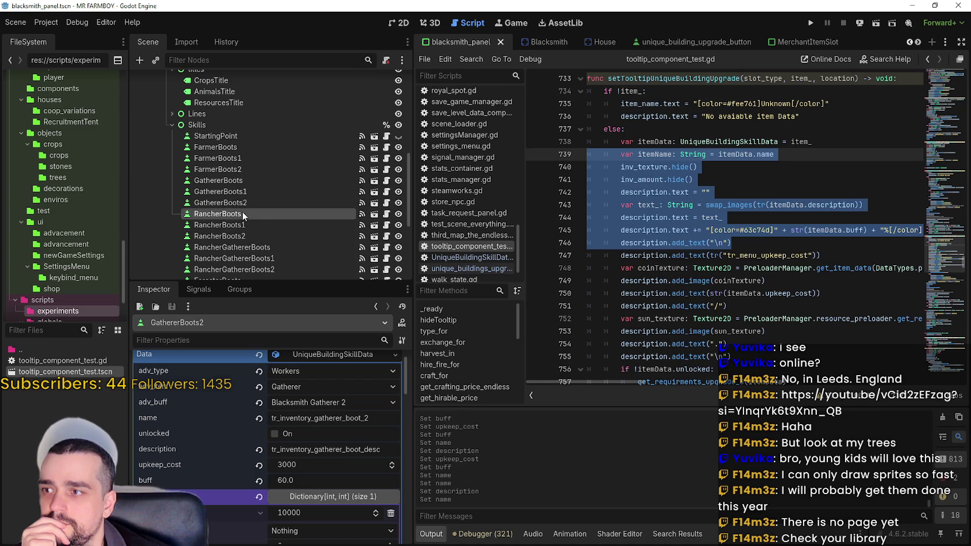
pyautogui.click(238, 225)
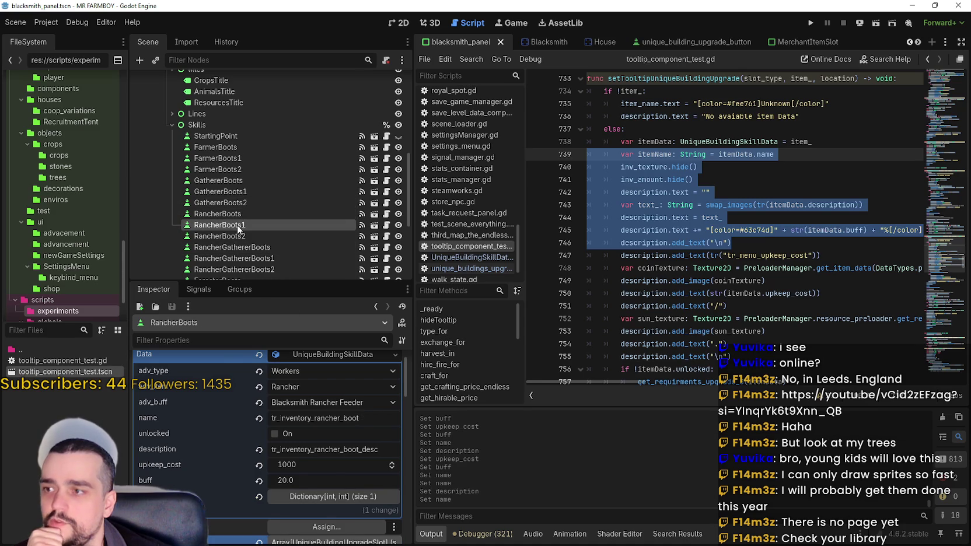
pyautogui.click(239, 214)
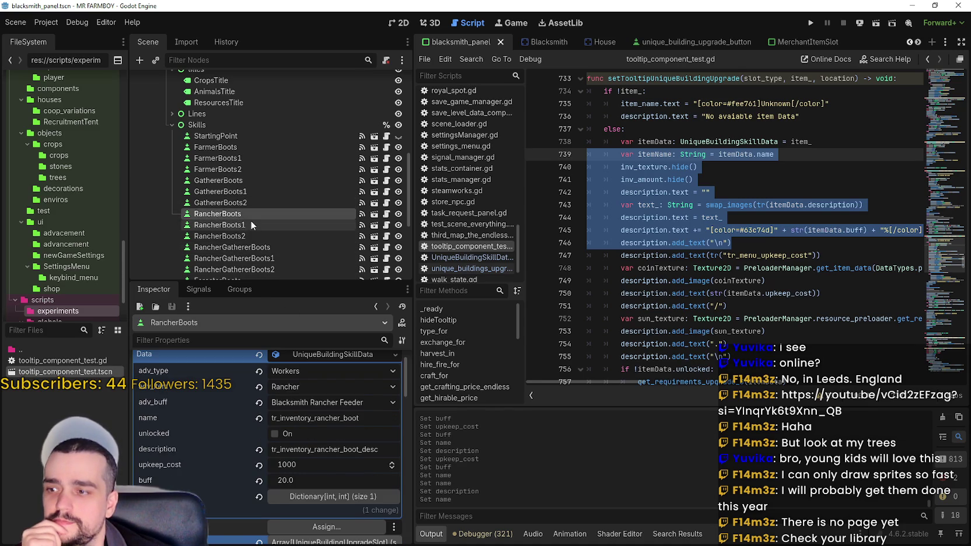
pyautogui.click(253, 224)
# Give RancherBoots1 upkeep cost 2000 and buff 40, and save.
pyautogui.click(299, 488)
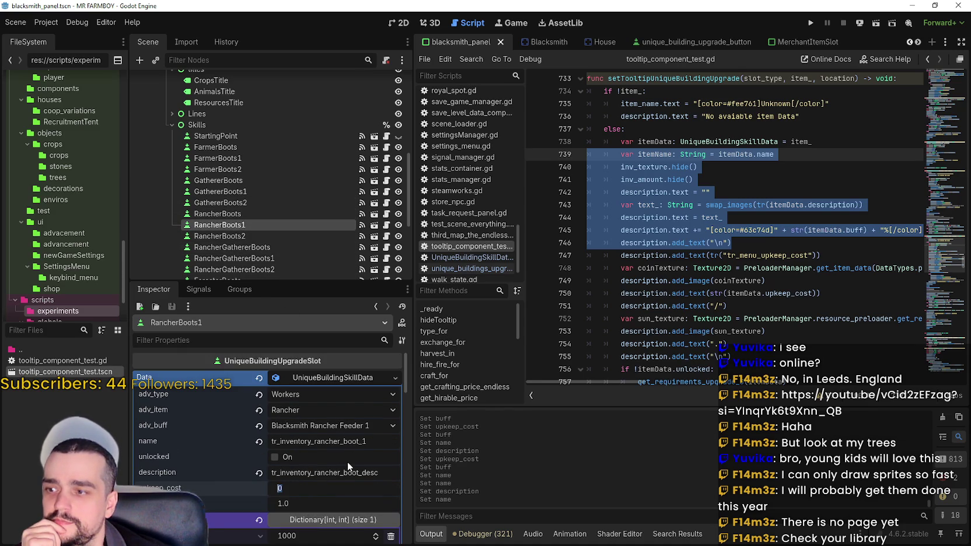
pyautogui.write('2000')
pyautogui.press('Return')
pyautogui.write('40')
pyautogui.press('Return')
pyautogui.hotkey('ctrl', 's')
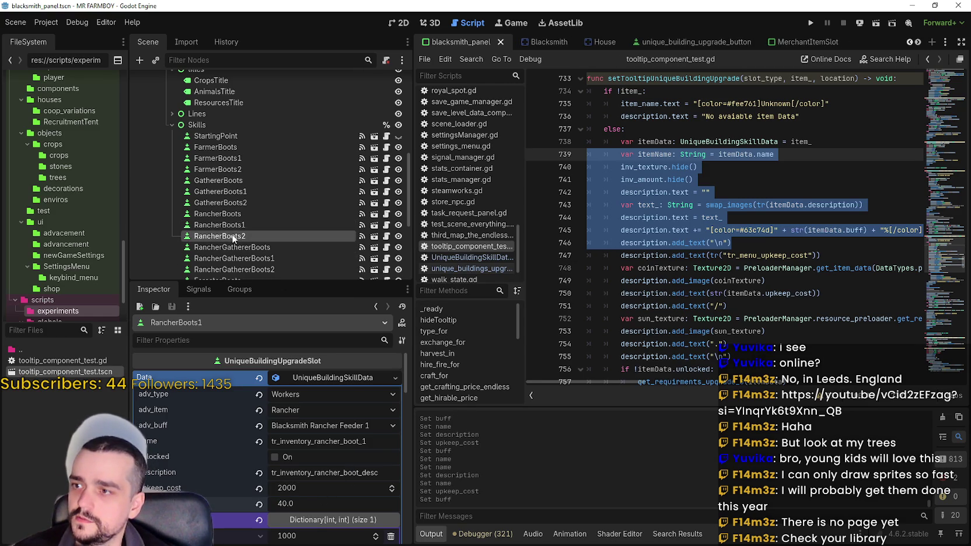
# Give RancherBoots2 upkeep cost 3000 and buff 60, and save.
pyautogui.click(318, 489)
pyautogui.write('3000')
pyautogui.press('Return')
pyautogui.click(297, 498)
pyautogui.write('60')
pyautogui.press('Return')
pyautogui.hotkey('ctrl', 's')
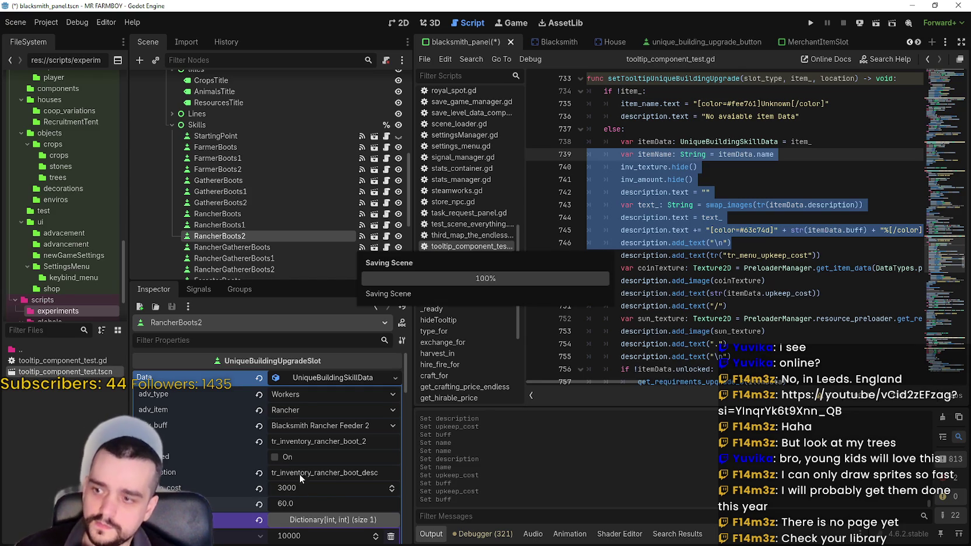
# Give RancherGathererBoots upkeep cost 1000 and buff 20, and save.
pyautogui.click(255, 247)
pyautogui.click(315, 491)
pyautogui.write('100')
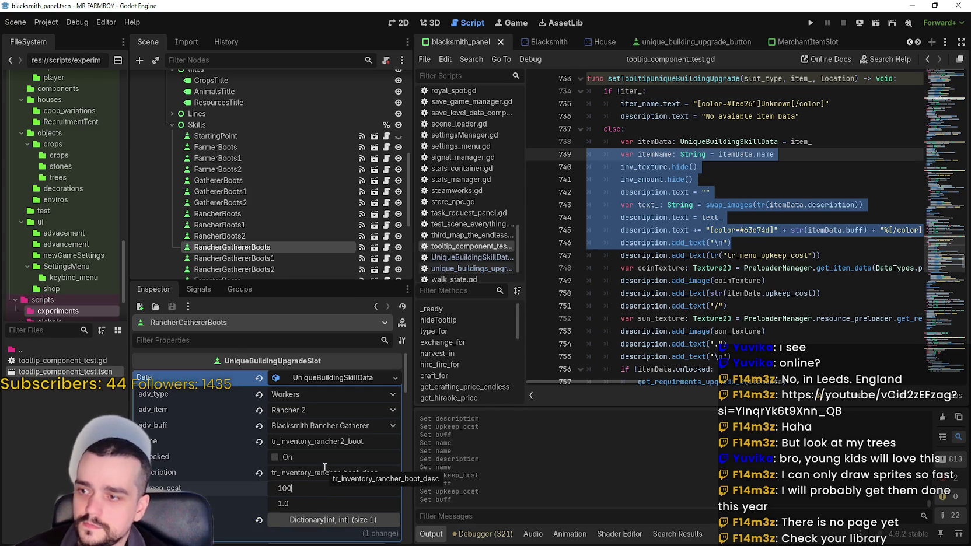
pyautogui.write('0')
pyautogui.press('Return')
pyautogui.click(307, 502)
pyautogui.write('20')
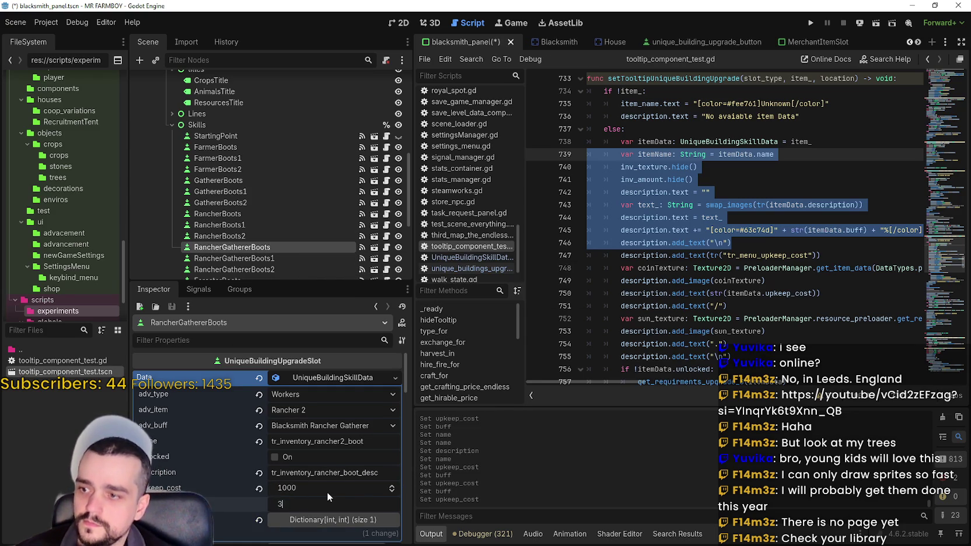
pyautogui.press('Return')
pyautogui.hotkey('ctrl', 's')
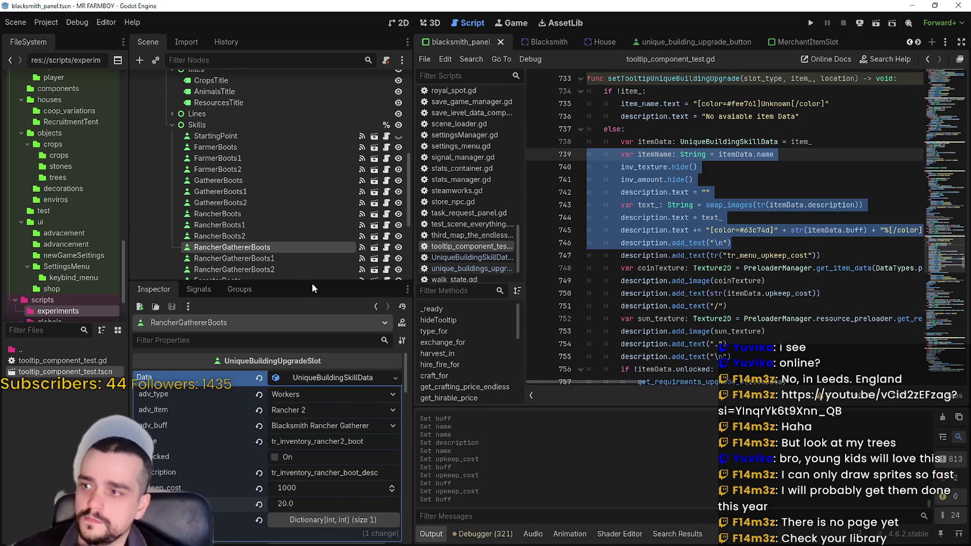
# Change RancherGathererBoots' description key from rancher to rancher2.
pyautogui.scroll(-2, 274, 241)
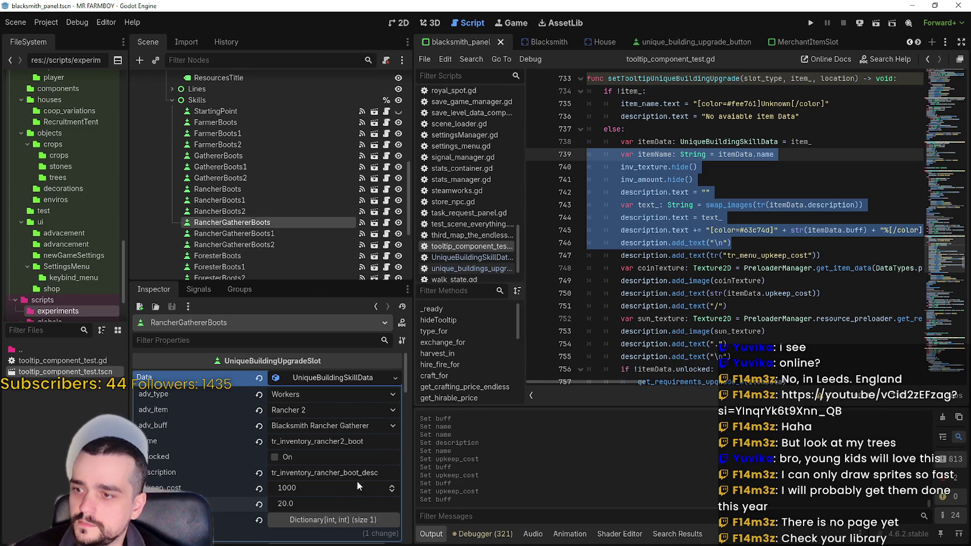
pyautogui.click(340, 476)
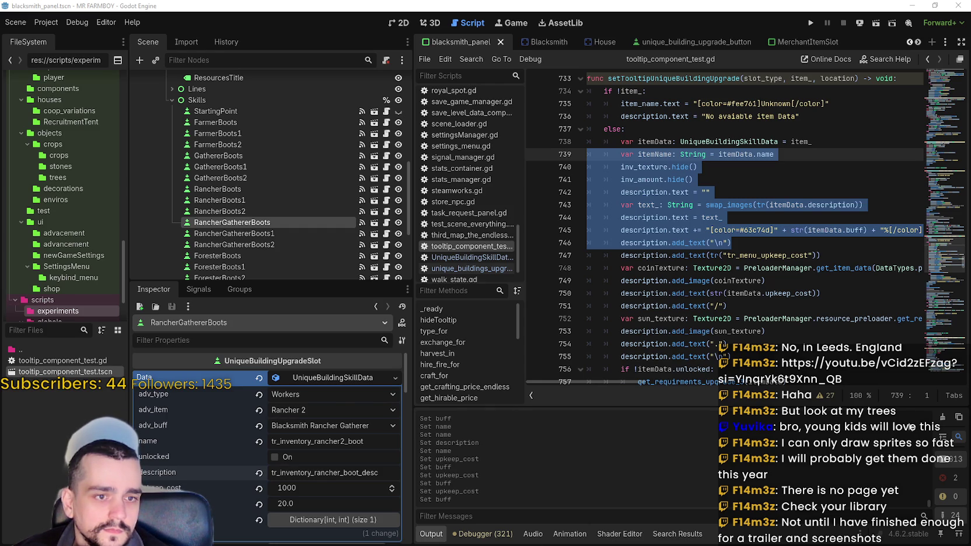
pyautogui.click(340, 472)
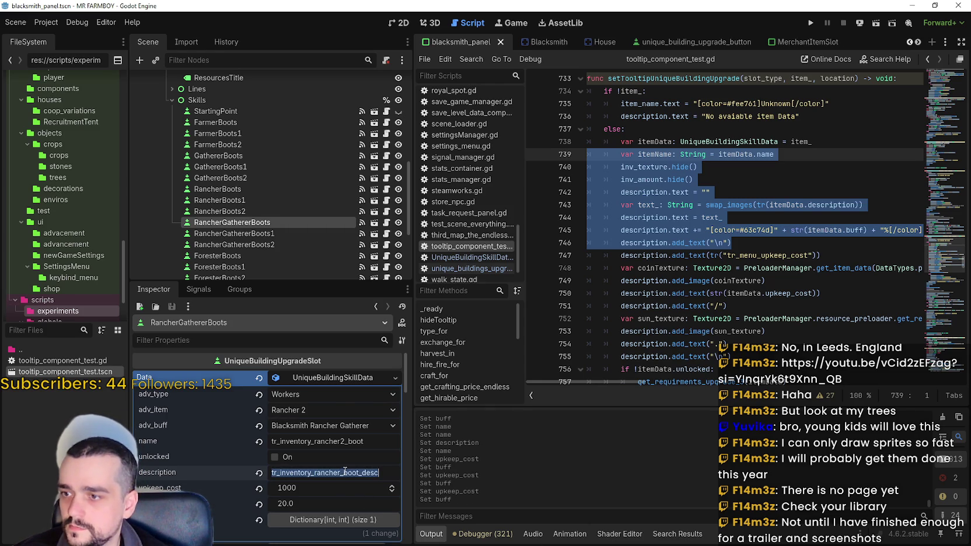
pyautogui.write('2')
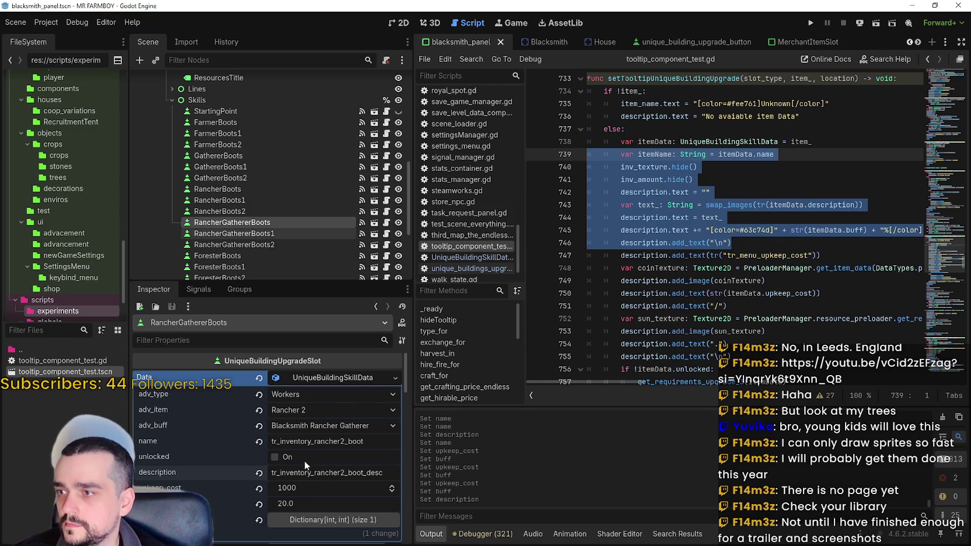
# Give RancherGathererBoots1 upkeep cost 2000 and buff 40.
pyautogui.click(250, 234)
pyautogui.click(293, 486)
pyautogui.write('100')
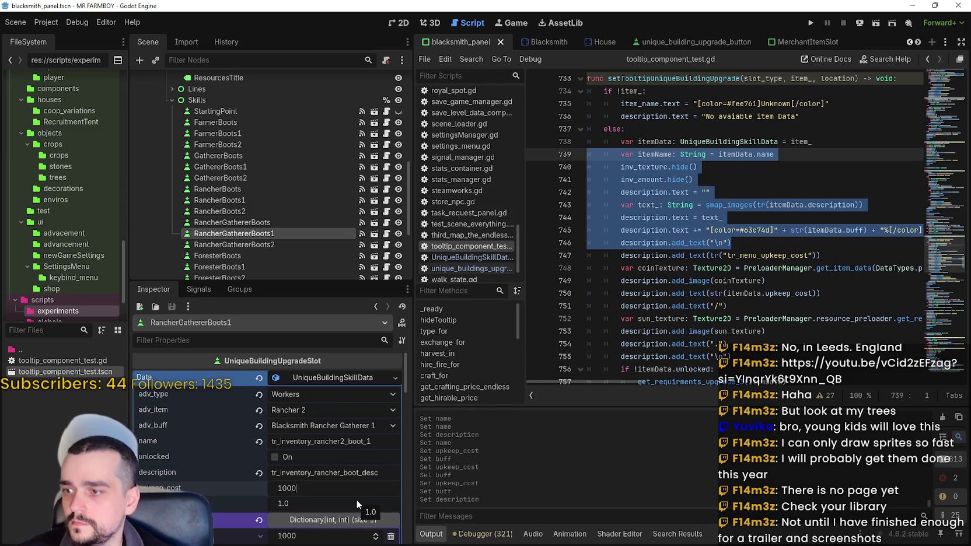
pyautogui.press('BackSpace')
pyautogui.press('BackSpace')
pyautogui.press('BackSpace')
pyautogui.write('2000')
pyautogui.press('Return')
pyautogui.click(356, 499)
pyautogui.write('4')
pyautogui.press('Return')
# Change RancherGathererBoots1's description key to rancher2, undoing a wrong paste, and save.
pyautogui.click(335, 473)
pyautogui.write('tr_inventory_rancher2_boot_1')
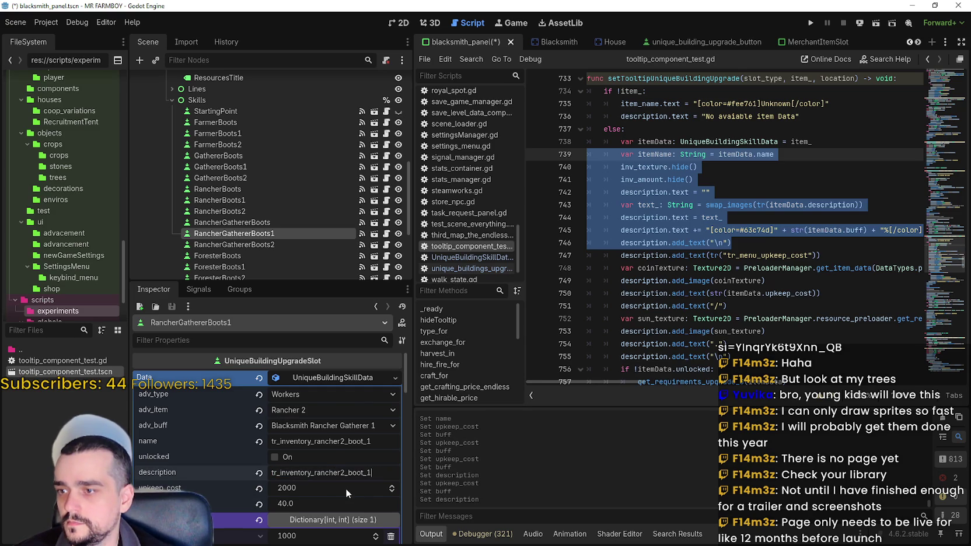
pyautogui.hotkey('ctrl', 'z')
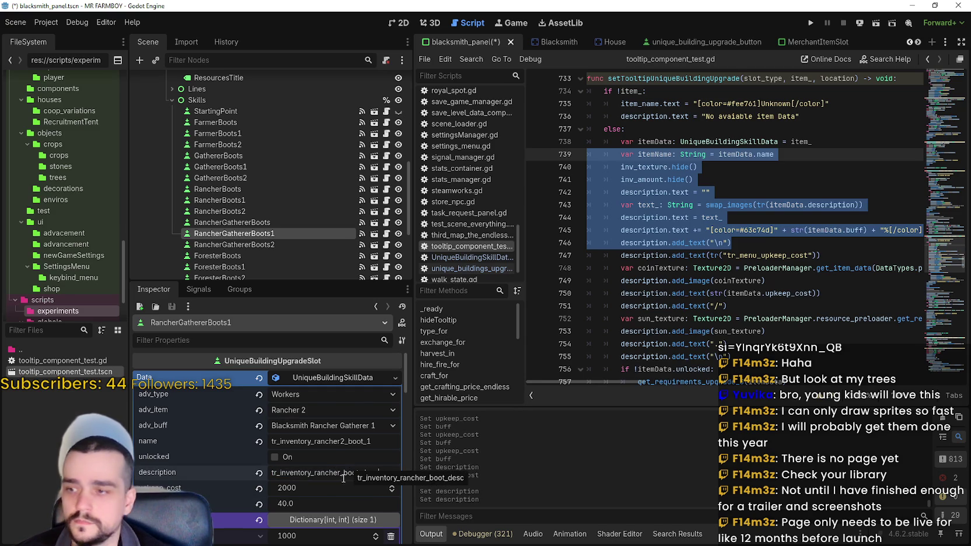
pyautogui.click(341, 474)
pyautogui.write('2')
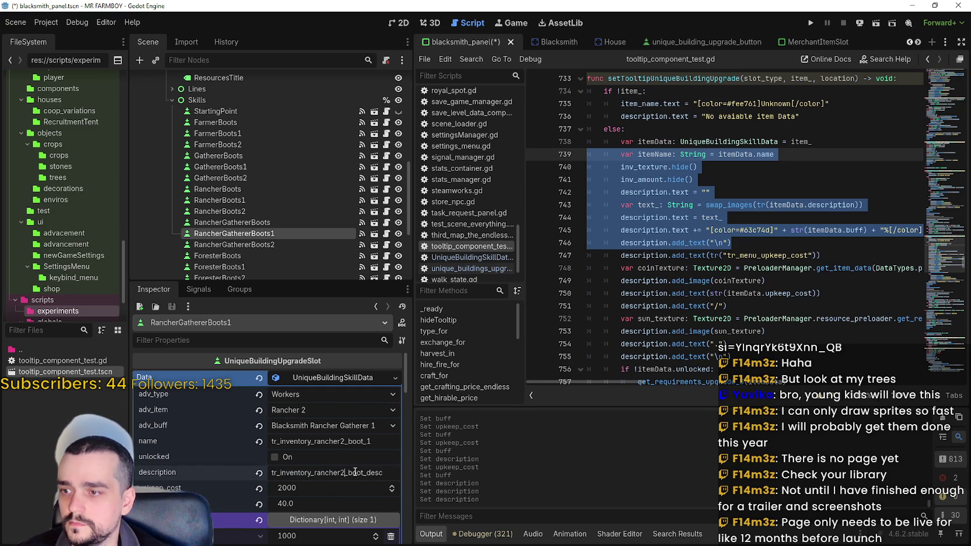
pyautogui.hotkey('ctrl', 's')
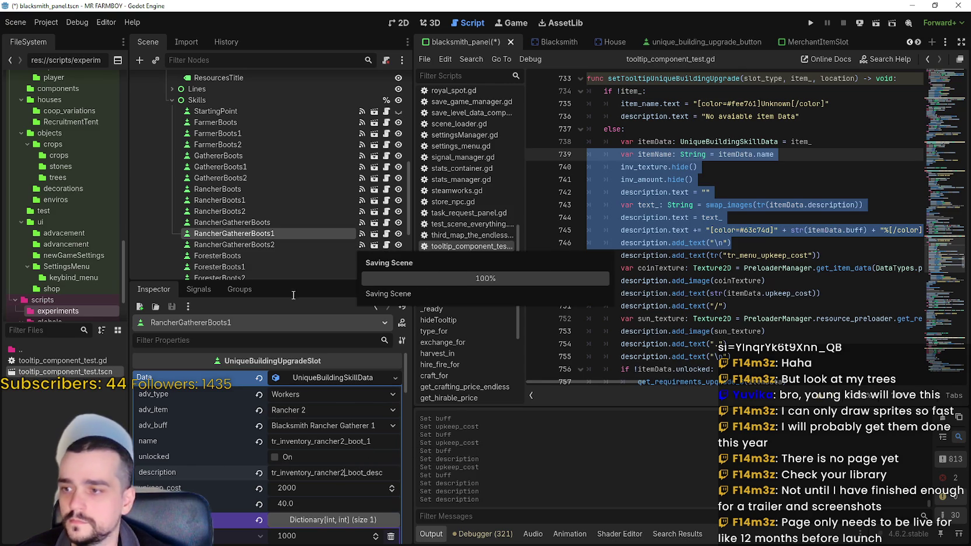
# Give RancherGathererBoots2 upkeep cost 3000, buff 60 and a rancher2 description key, and save.
pyautogui.click(257, 250)
pyautogui.click(292, 487)
pyautogui.write('3000')
pyautogui.press('Return')
pyautogui.click(310, 502)
pyautogui.write('60')
pyautogui.press('Return')
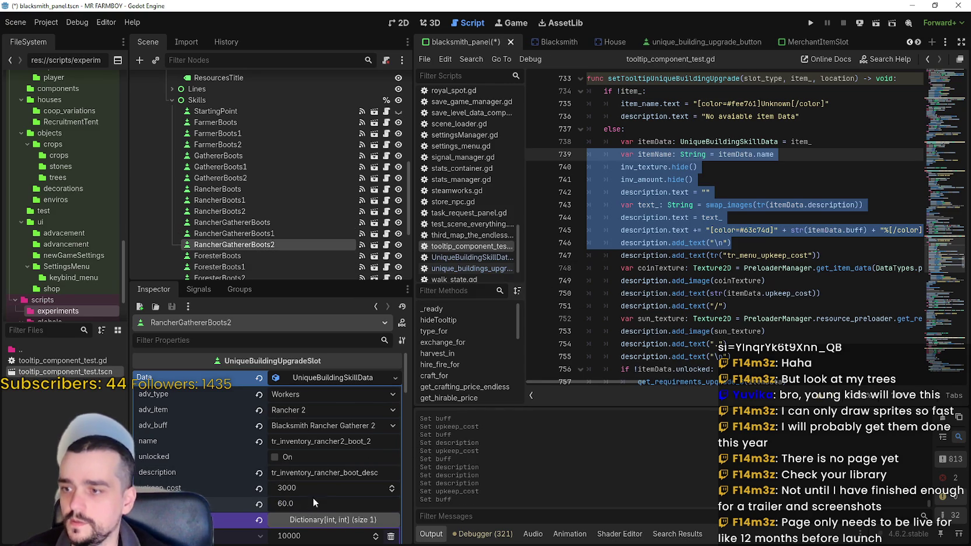
pyautogui.click(342, 471)
pyautogui.write('2')
pyautogui.hotkey('ctrl', 's')
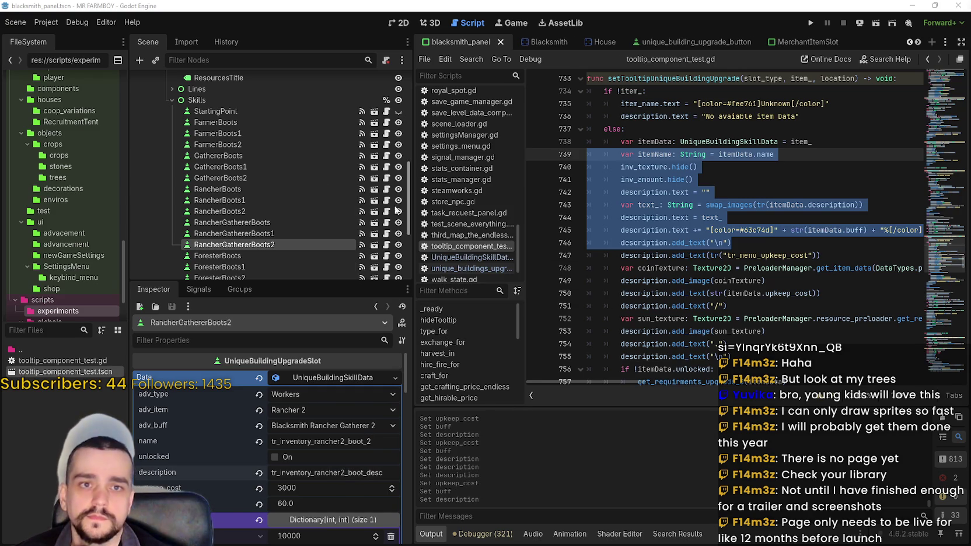
pyautogui.scroll(-2, 294, 254)
pyautogui.click(283, 239)
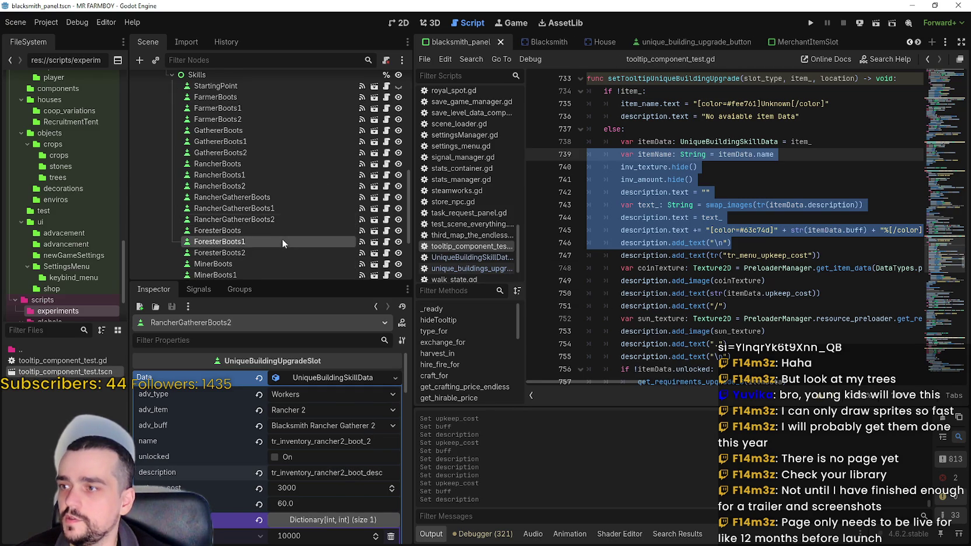
# Give ForesterBoots an upkeep cost of 1000 and a buff of 20, then save.
pyautogui.click(283, 229)
pyautogui.scroll(-2, 318, 420)
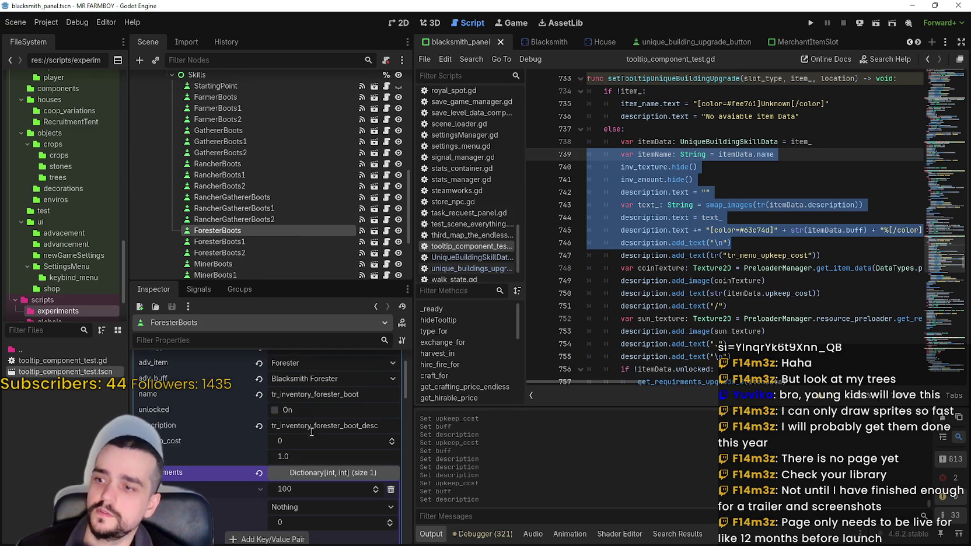
pyautogui.click(308, 439)
pyautogui.write('000')
pyautogui.press('Return')
pyautogui.click(306, 455)
pyautogui.write('20')
pyautogui.press('Return')
pyautogui.hotkey('ctrl', 's')
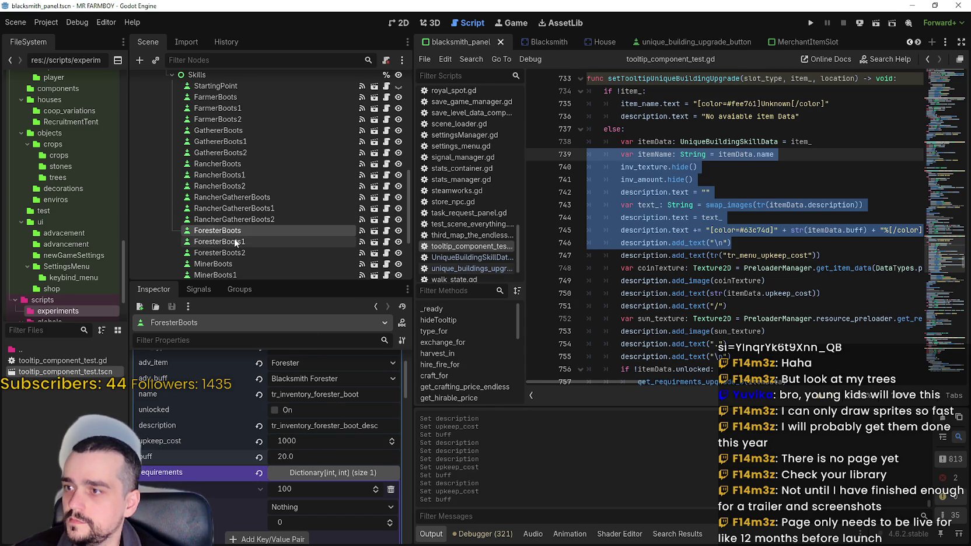
# Set ForesterBoots1's skill data to upkeep cost 2000 and buff 40, then save.
pyautogui.click(234, 241)
pyautogui.click(331, 378)
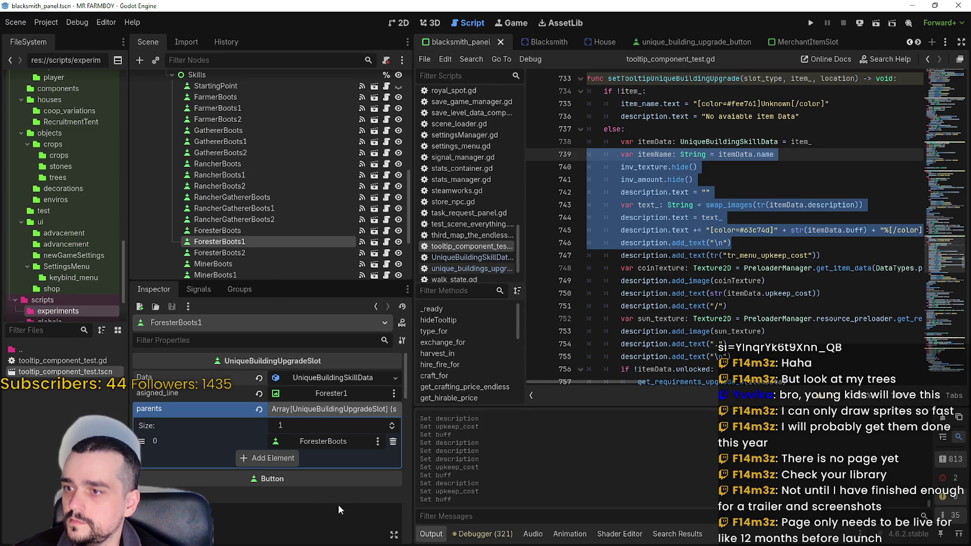
pyautogui.click(370, 419)
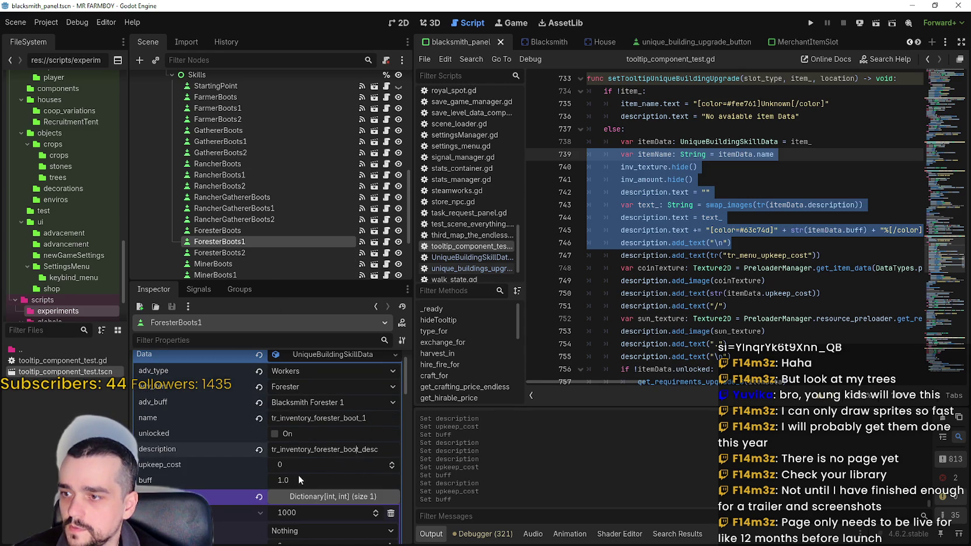
pyautogui.click(342, 467)
pyautogui.write('30')
pyautogui.press('Return')
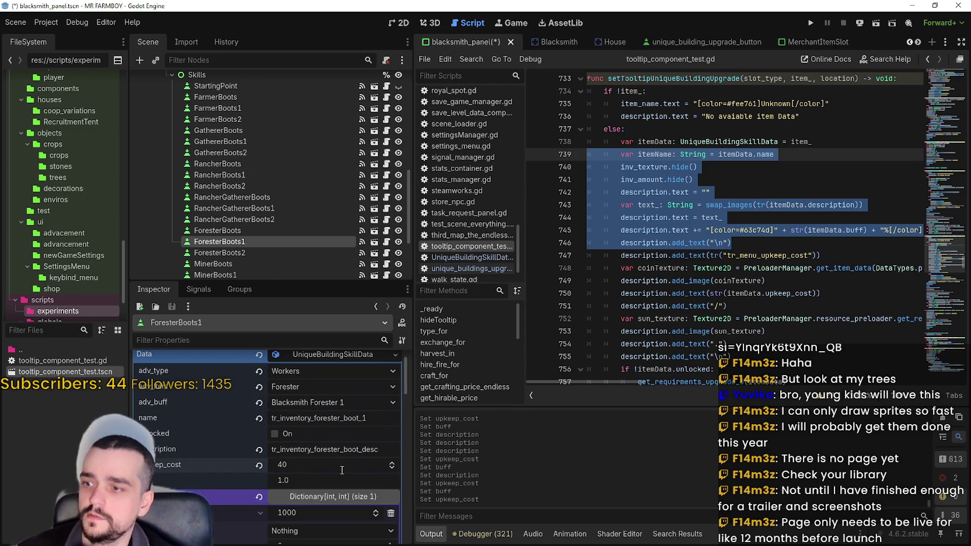
pyautogui.click(327, 477)
pyautogui.write('60')
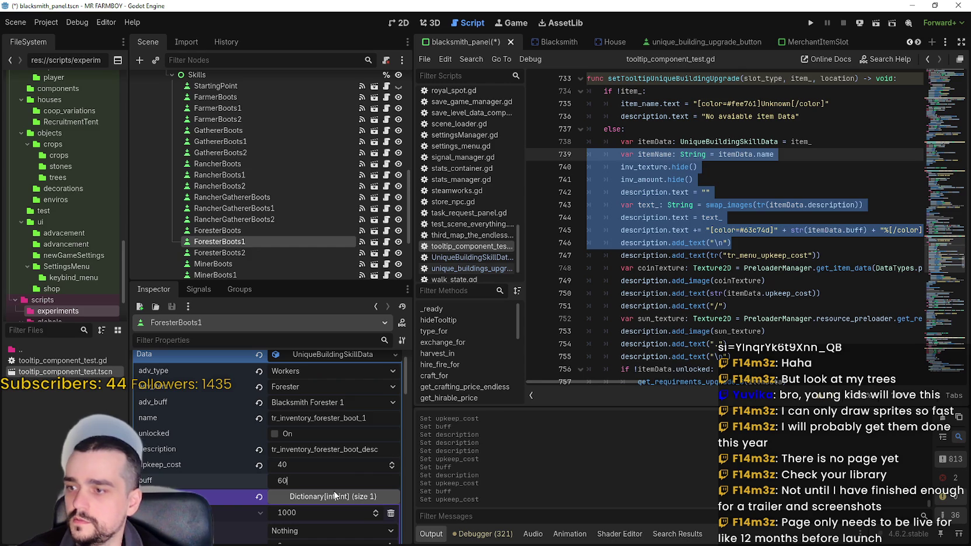
pyautogui.press('Return')
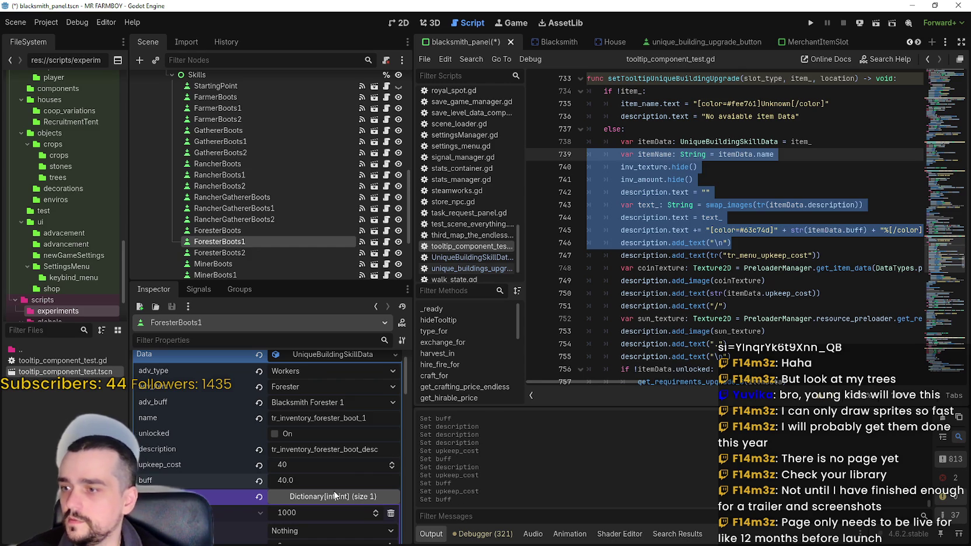
pyautogui.click(306, 467)
pyautogui.write('2000')
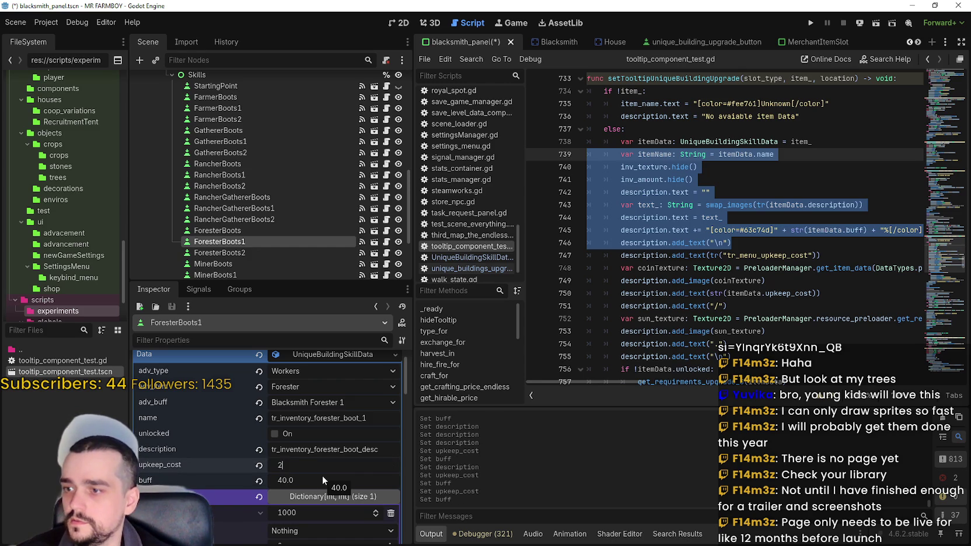
pyautogui.press('Return')
pyautogui.hotkey('ctrl', 's')
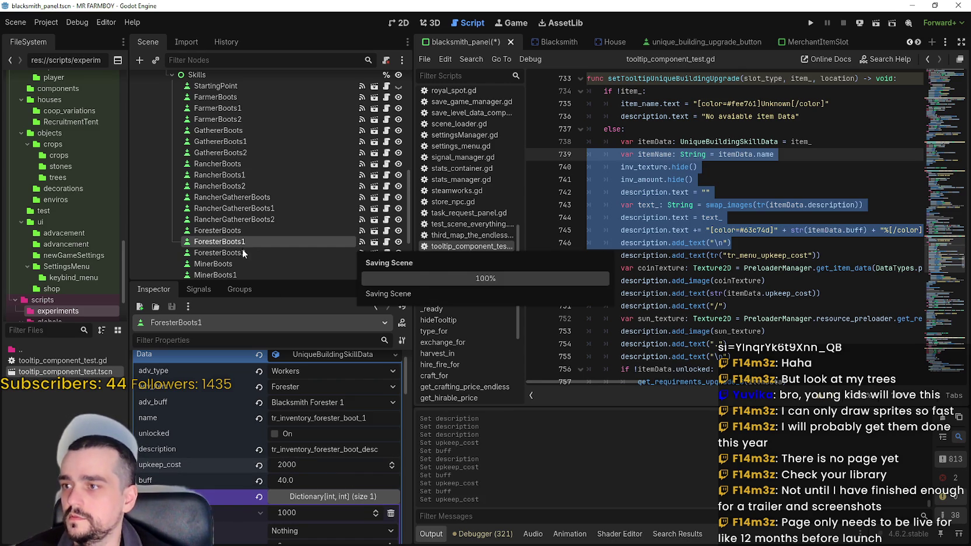
# Expand ForesterBoots2's skill data and set its upkeep cost to 3000.
pyautogui.scroll(-3, 242, 233)
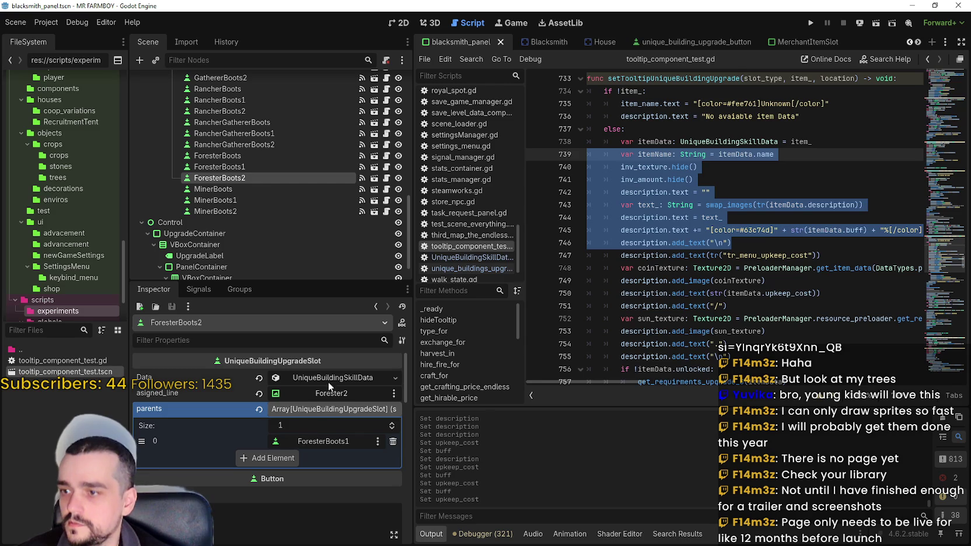
pyautogui.click(328, 381)
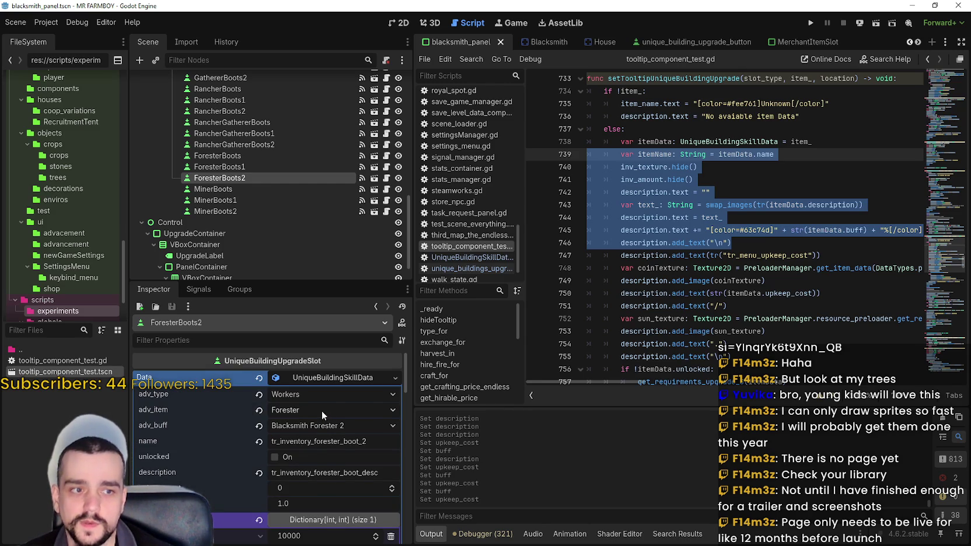
pyautogui.scroll(-2, 321, 411)
pyautogui.click(306, 444)
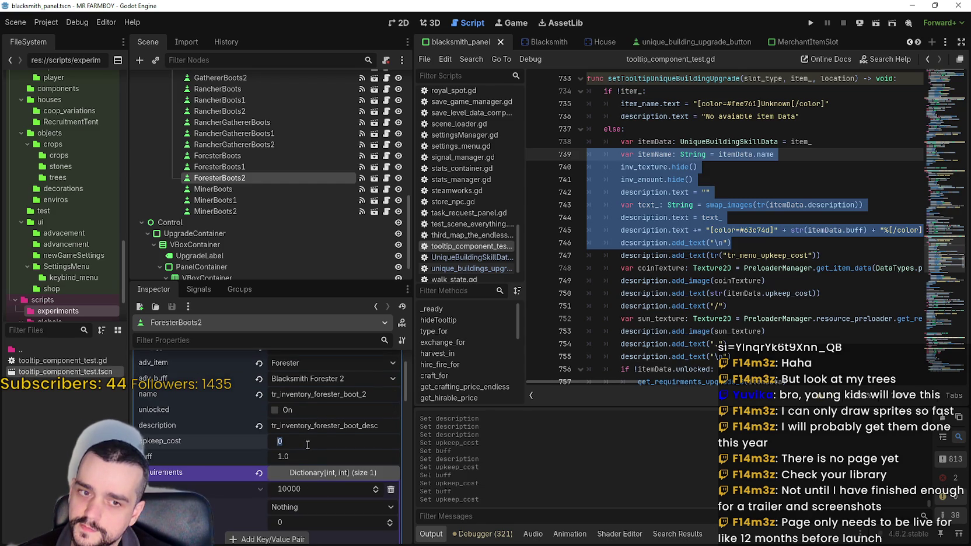
pyautogui.press('Return')
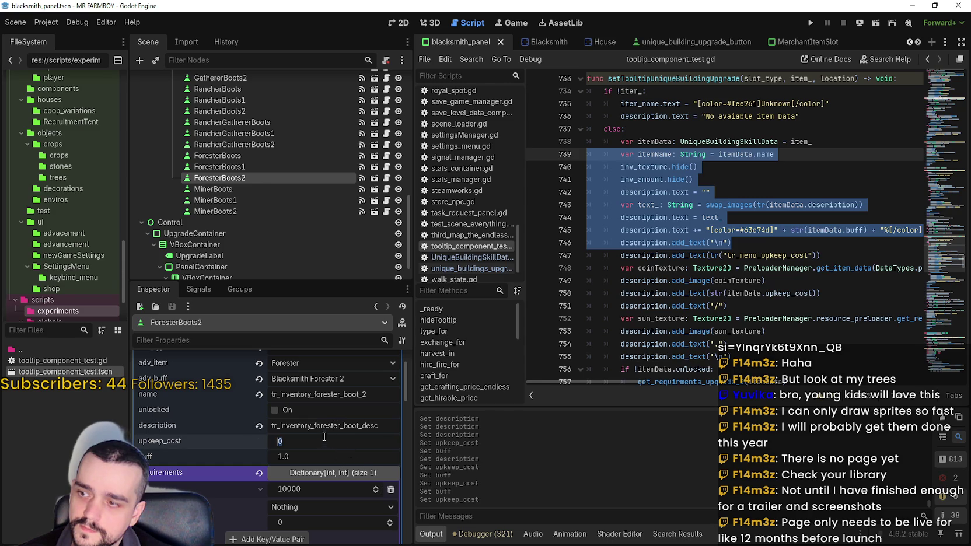
pyautogui.click(325, 440)
pyautogui.write('60')
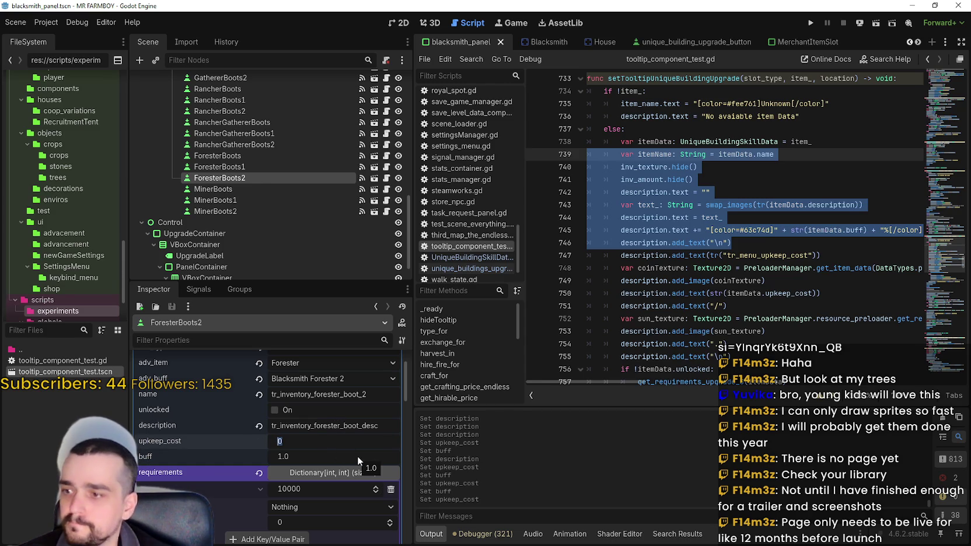
pyautogui.press('Return')
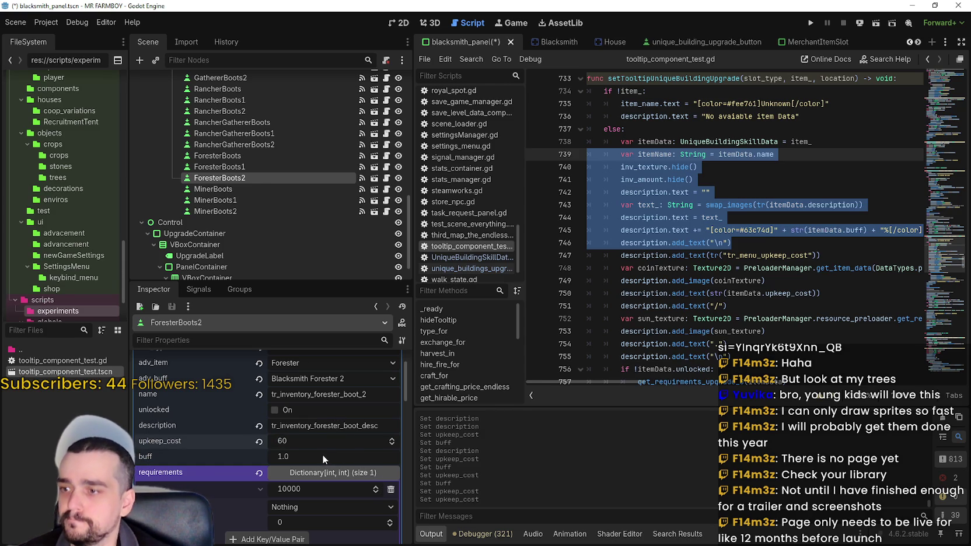
pyautogui.write('3000')
pyautogui.press('Return')
# Set ForesterBoots2's buff to 60, save, and recheck the Forester boots' values.
pyautogui.moveTo(300, 452); pyautogui.dragTo(296, 453)
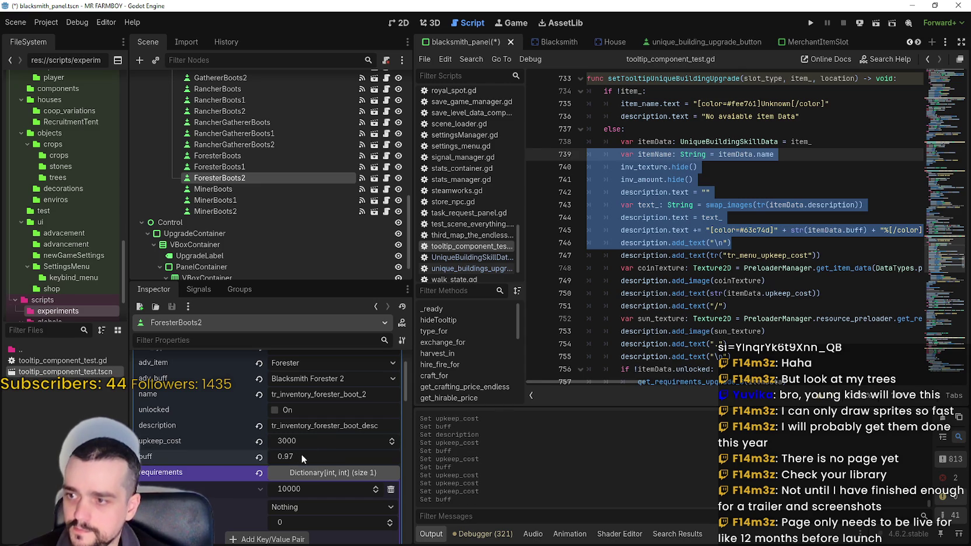
pyautogui.write('60')
pyautogui.press('Return')
pyautogui.hotkey('ctrl', 's')
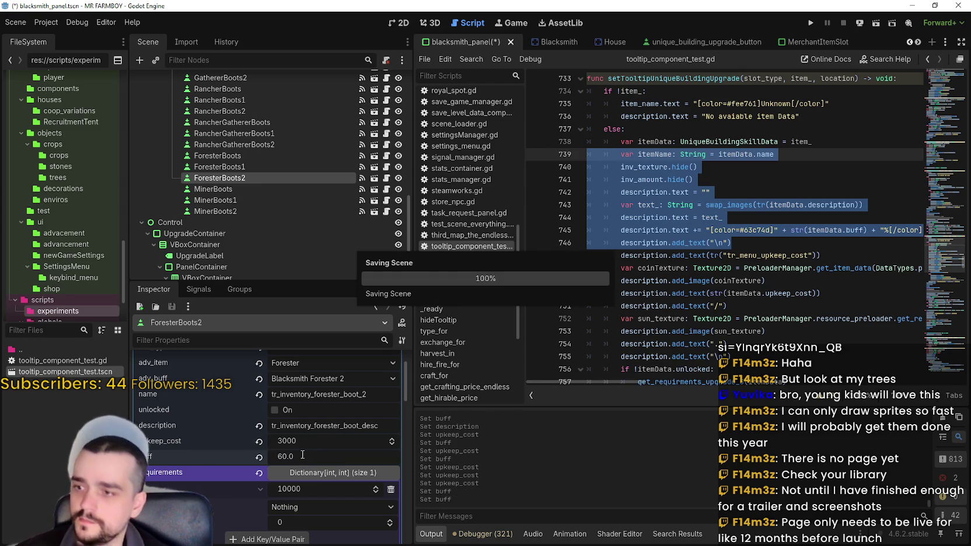
pyautogui.click(246, 167)
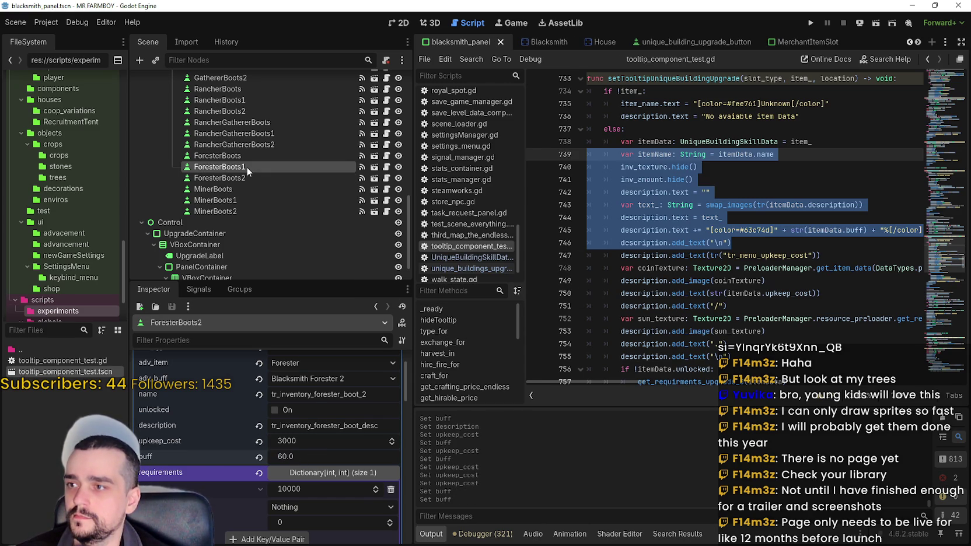
pyautogui.click(240, 176)
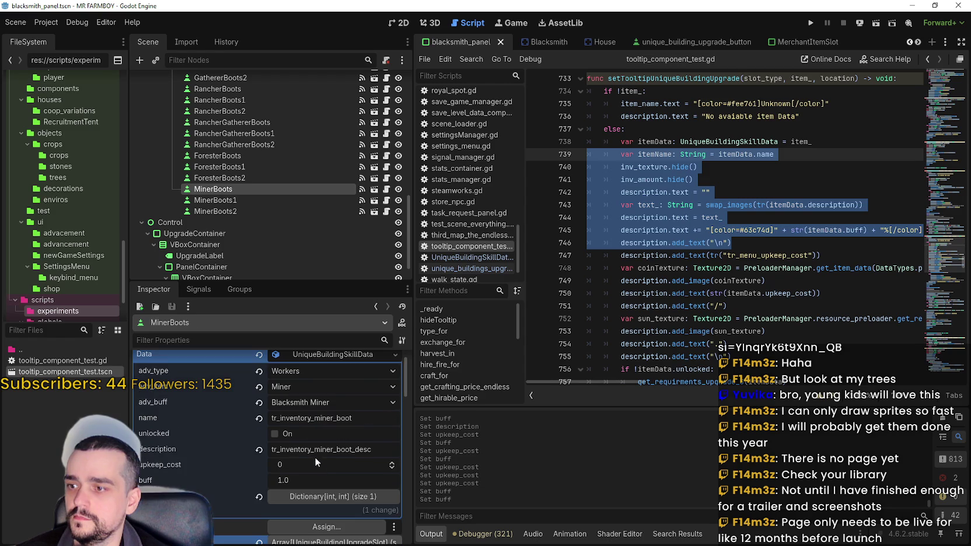
# Give MinerBoots an upkeep cost of 1000 and a buff of 20, then save.
pyautogui.click(318, 468)
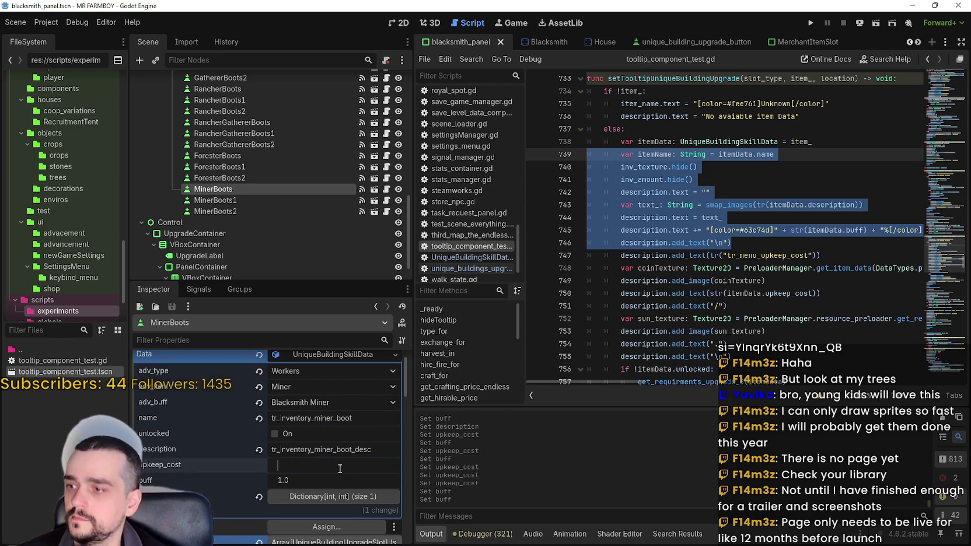
pyautogui.write('1000')
pyautogui.press('Return')
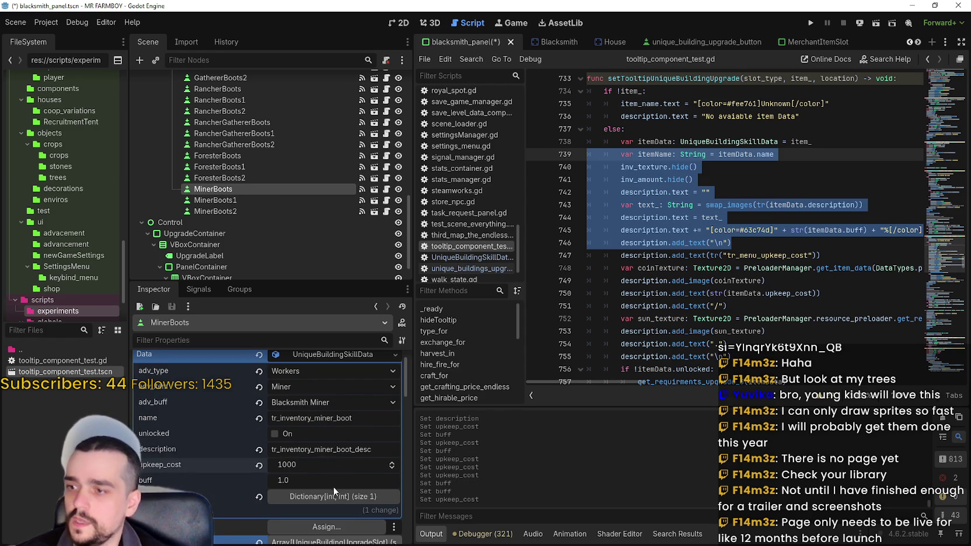
pyautogui.click(332, 484)
pyautogui.write('20')
pyautogui.press('Return')
pyautogui.hotkey('ctrl', 's')
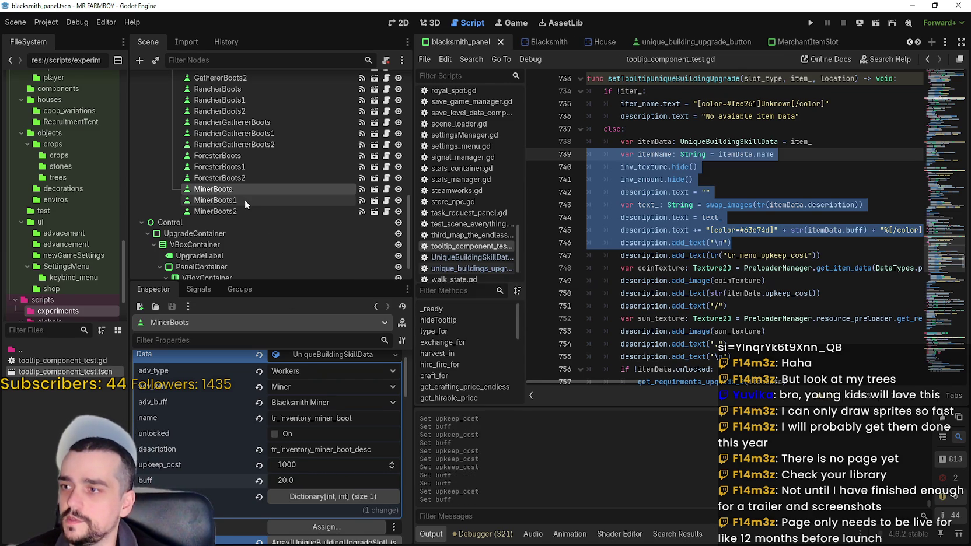
# Set MinerBoots1's upkeep cost to 2000 and buff to 40.0, then save.
pyautogui.click(245, 199)
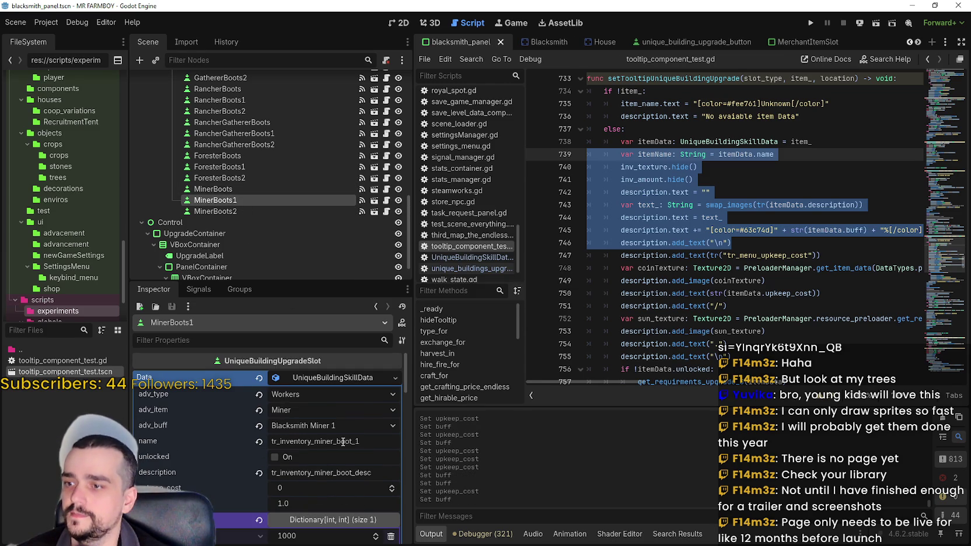
pyautogui.click(321, 489)
pyautogui.write('40')
pyautogui.press('Return')
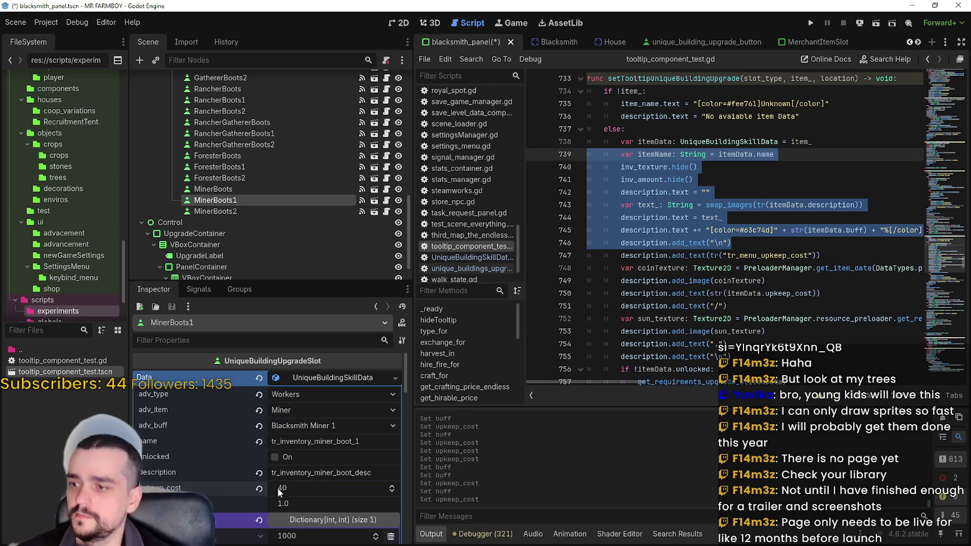
pyautogui.click(327, 502)
pyautogui.write('60')
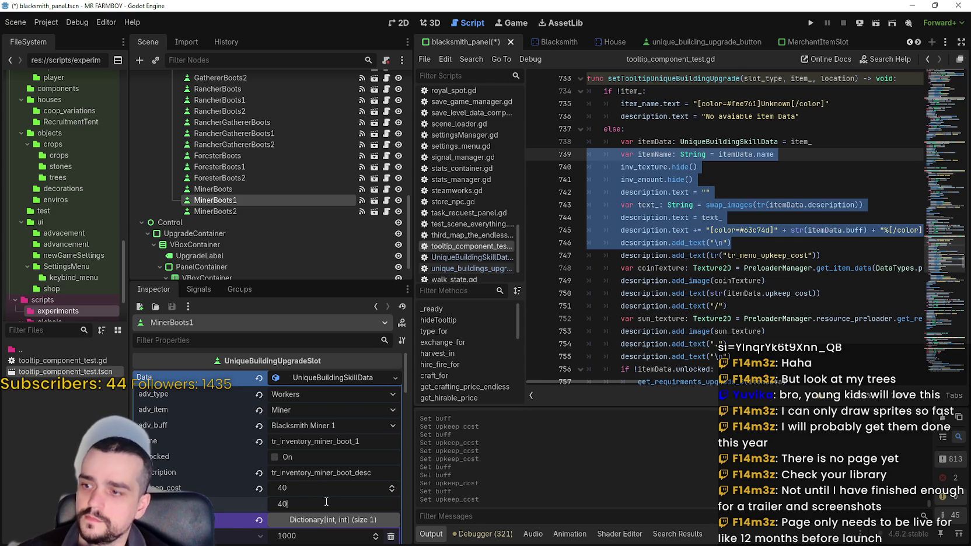
pyautogui.click(328, 489)
pyautogui.write('2000')
pyautogui.press('Return')
pyautogui.hotkey('ctrl', 's')
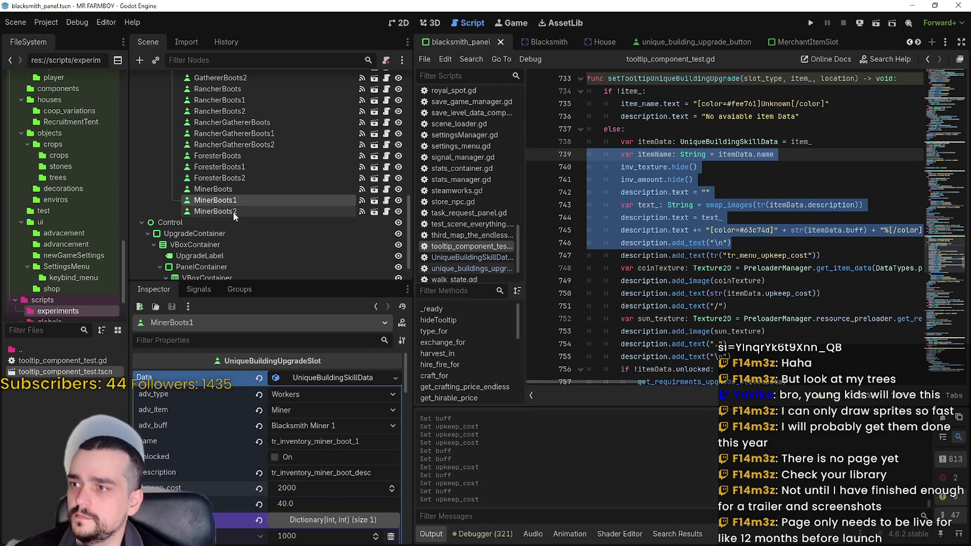
# Set MinerBoots2's upkeep cost to 3000 and buff to 60.0, then save.
pyautogui.click(233, 215)
pyautogui.click(314, 489)
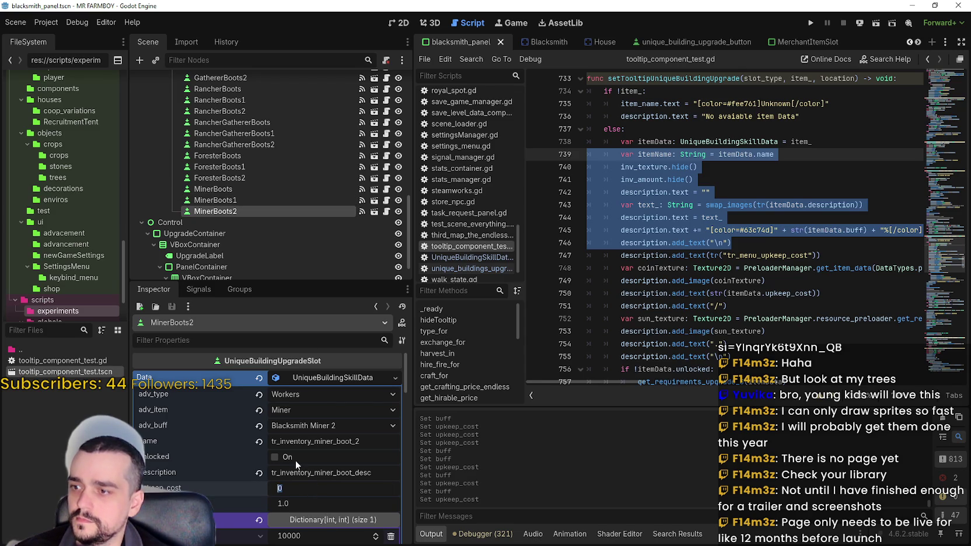
pyautogui.write('00')
pyautogui.press('Return')
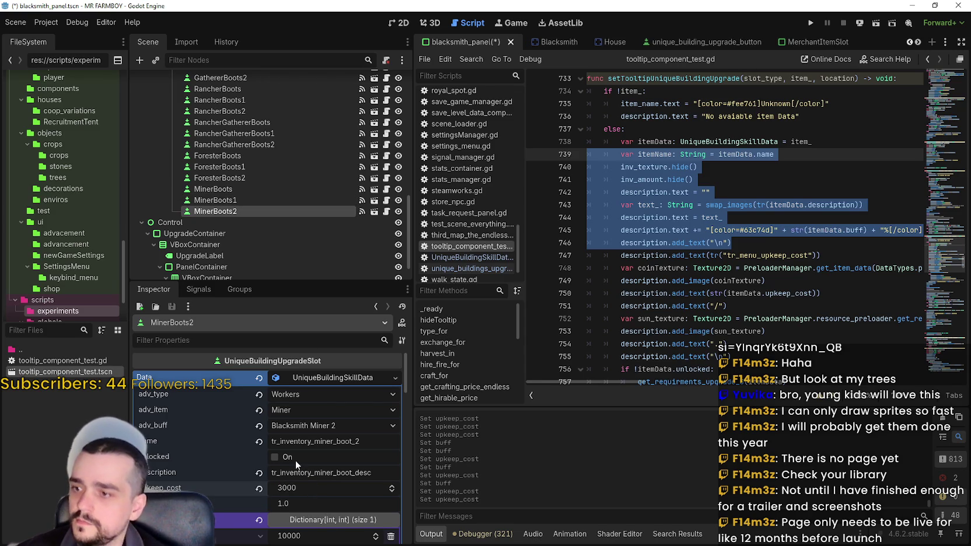
pyautogui.click(307, 505)
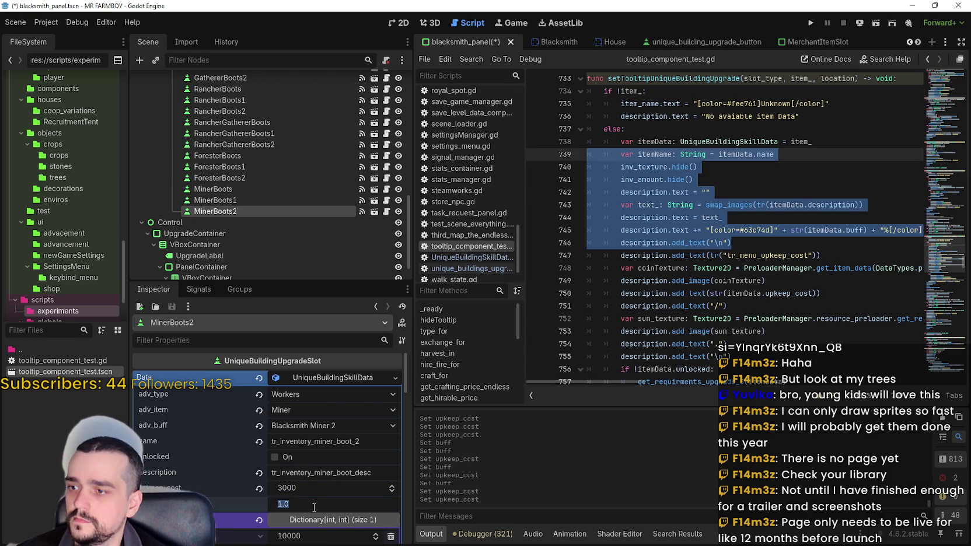
pyautogui.write('60')
pyautogui.press('Return')
pyautogui.hotkey('ctrl', 's')
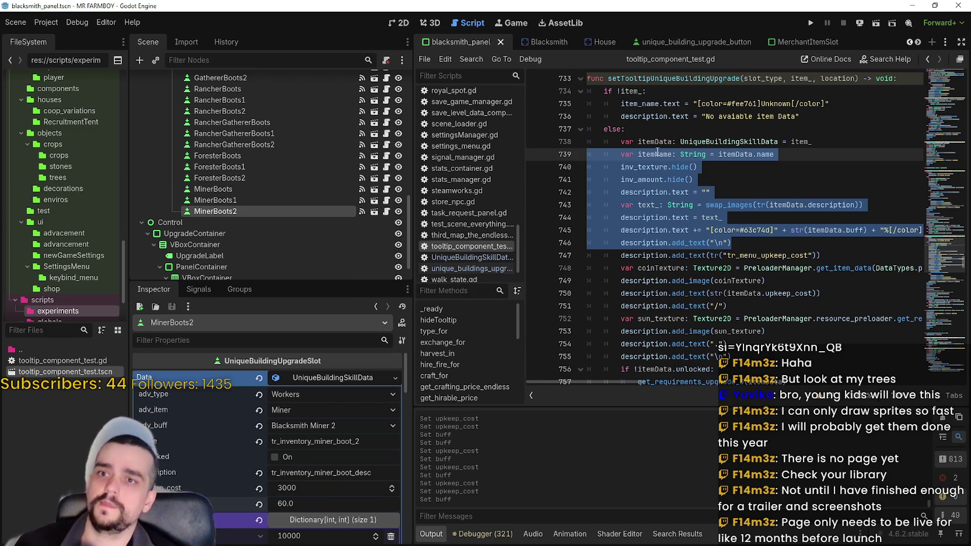
pyautogui.click(657, 152)
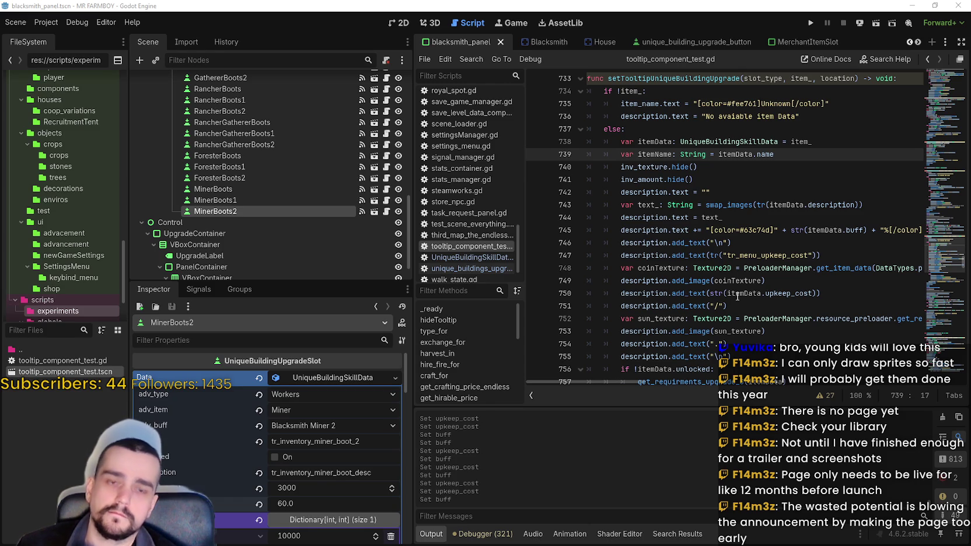
# Search the project for IMG_RANCHER and jump to its matches on lines 501 and 506.
pyautogui.click(739, 268)
pyautogui.hotkey('ctrl', 'shift', 'f')
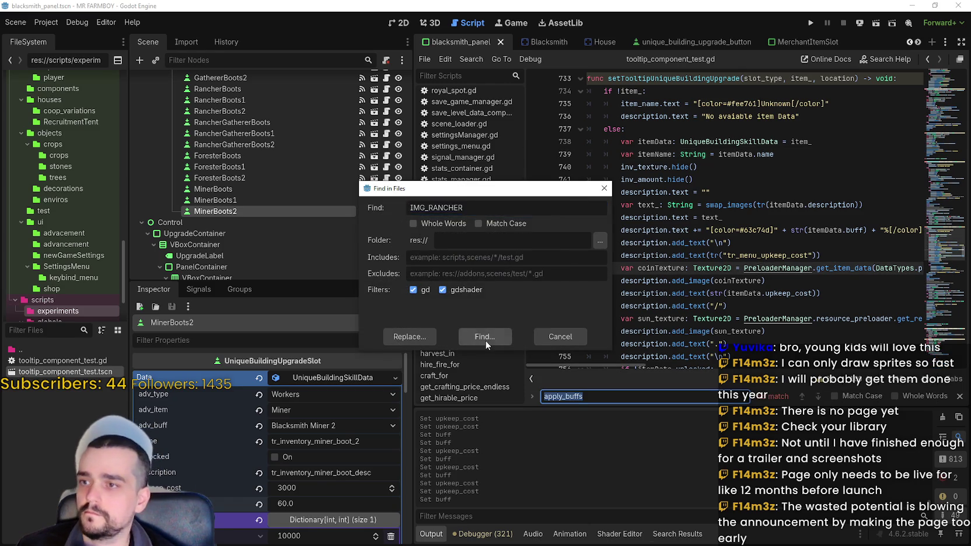
pyautogui.click(486, 342)
pyautogui.click(613, 399)
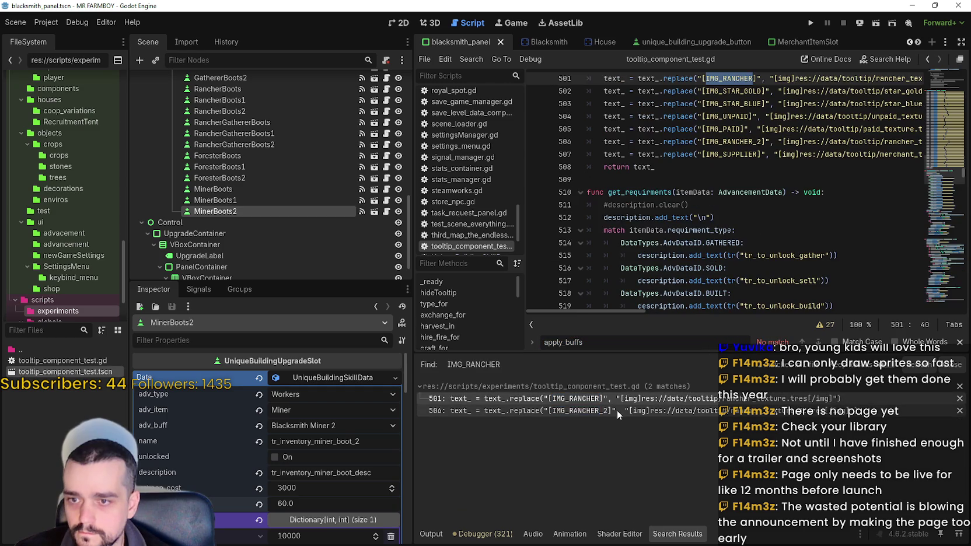
pyautogui.click(616, 410)
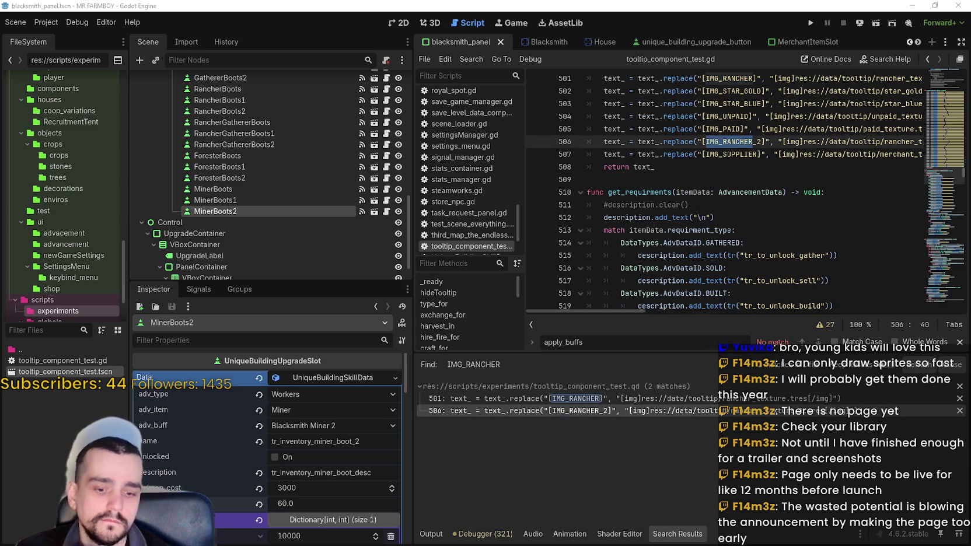
# Launch Mr Farmboy from the editor and bring up the Discord overlay.
pyautogui.click(654, 167)
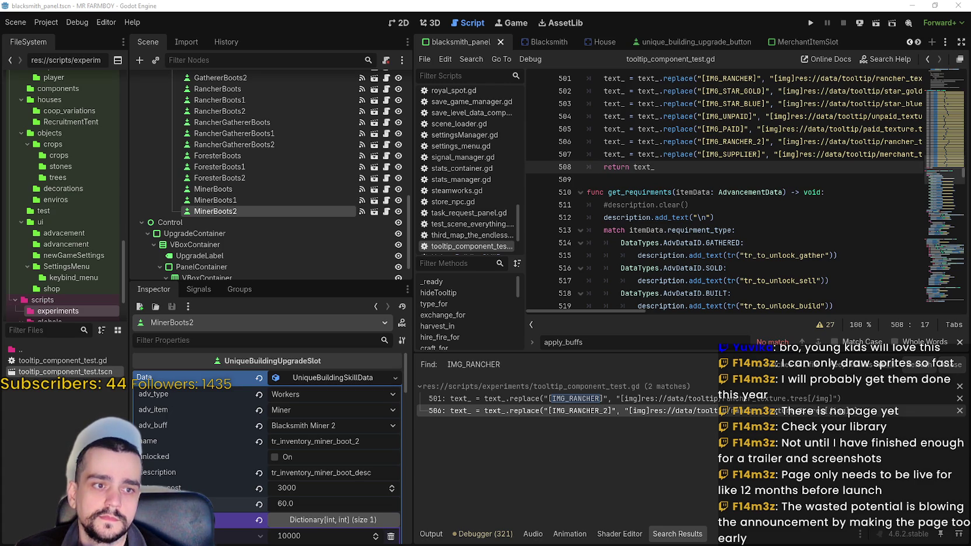
pyautogui.click(649, 175)
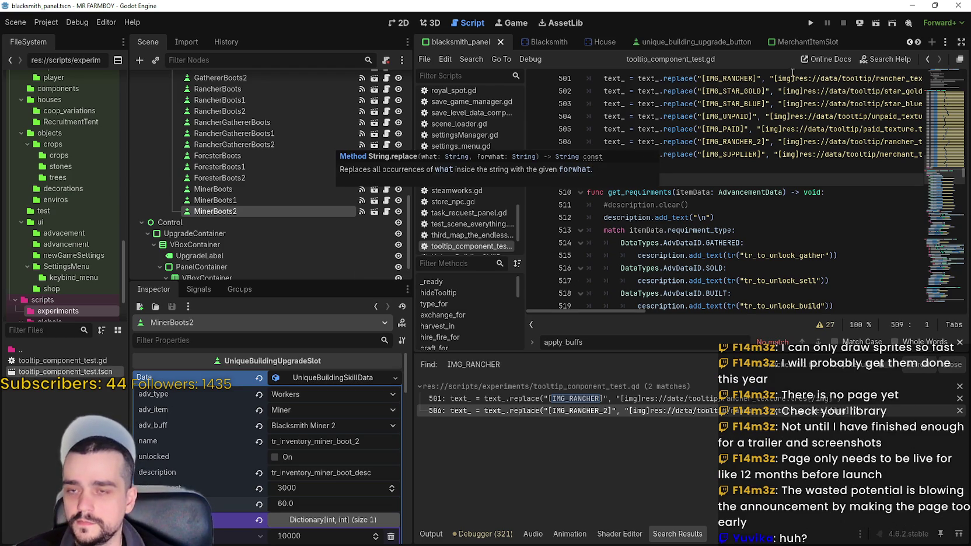
pyautogui.click(810, 23)
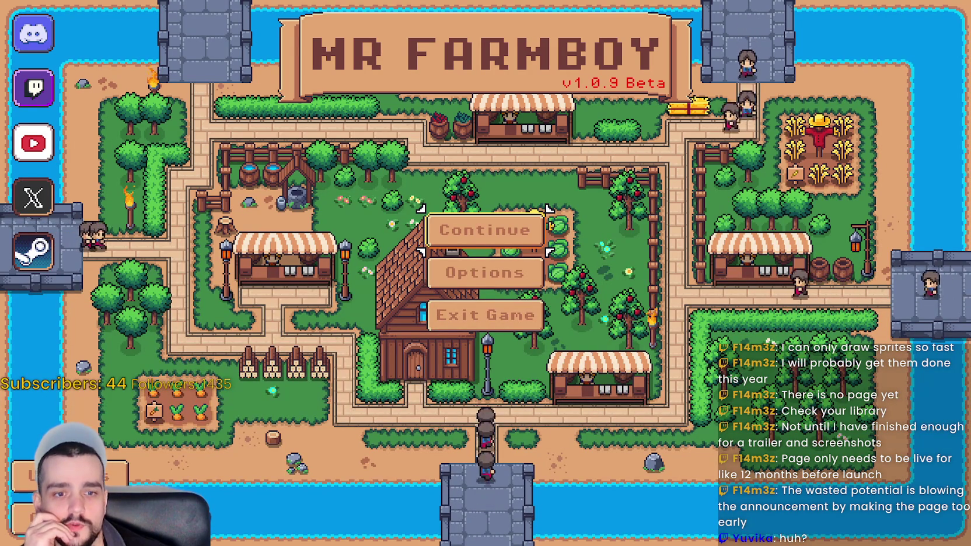
pyautogui.hotkey('shift', '`')
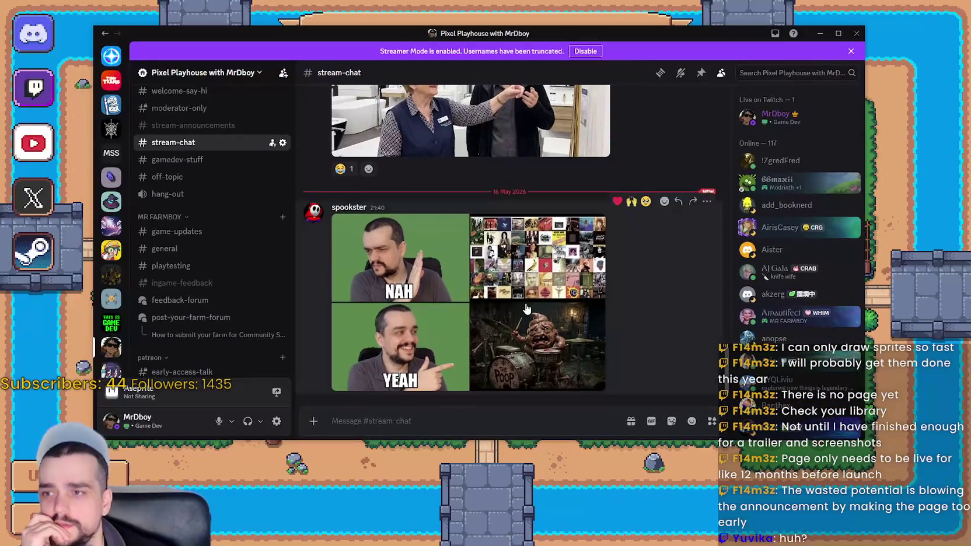
pyautogui.click(584, 245)
pyautogui.click(606, 172)
pyautogui.moveTo(607, 172)
pyautogui.mouseDown()
pyautogui.moveTo(765, 325)
pyautogui.moveTo(758, 270)
pyautogui.moveTo(494, 326)
pyautogui.mouseUp()
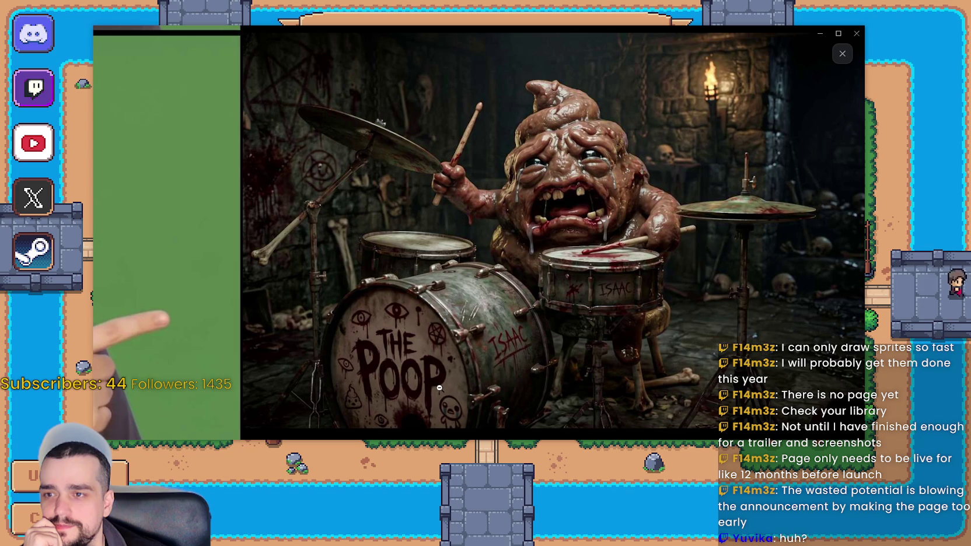
pyautogui.click(440, 388)
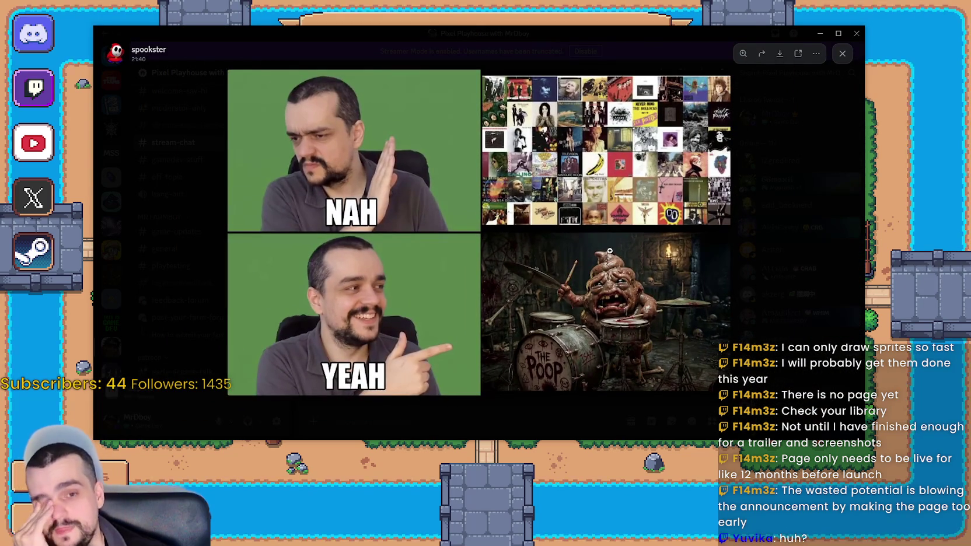
pyautogui.click(579, 241)
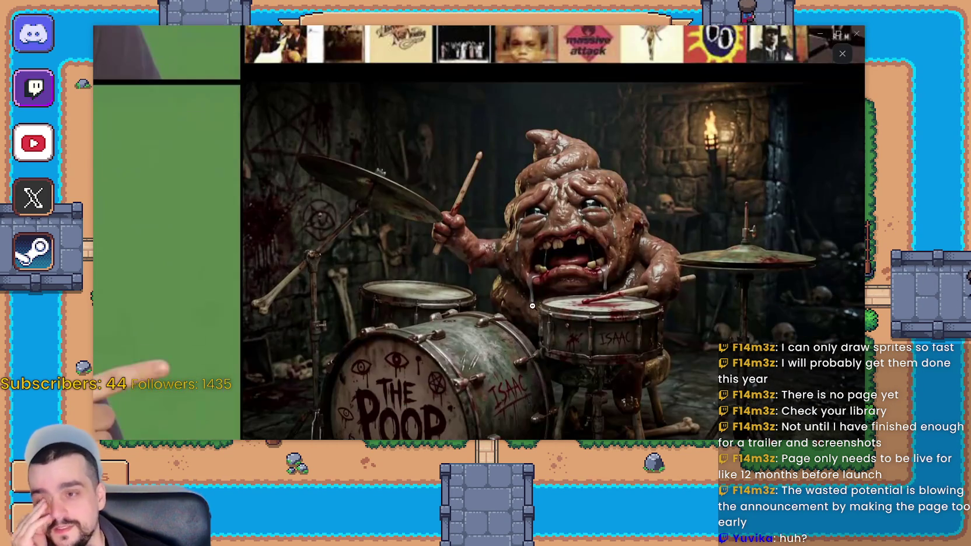
pyautogui.click(532, 306)
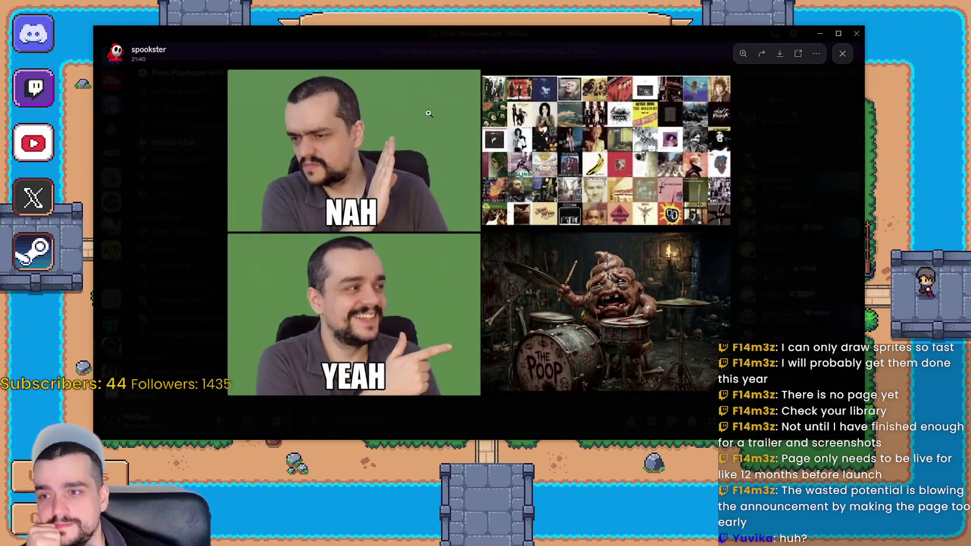
pyautogui.click(615, 278)
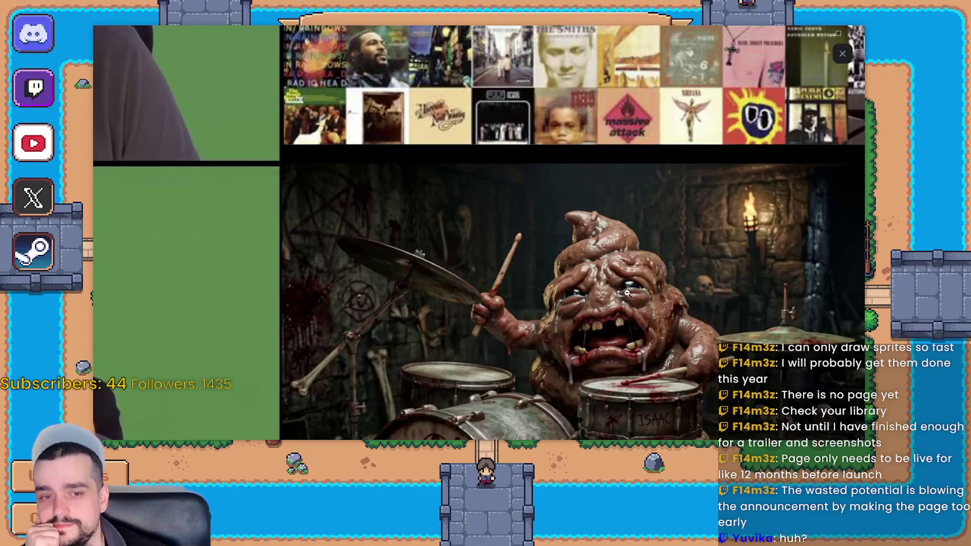
pyautogui.click(605, 236)
pyautogui.click(820, 33)
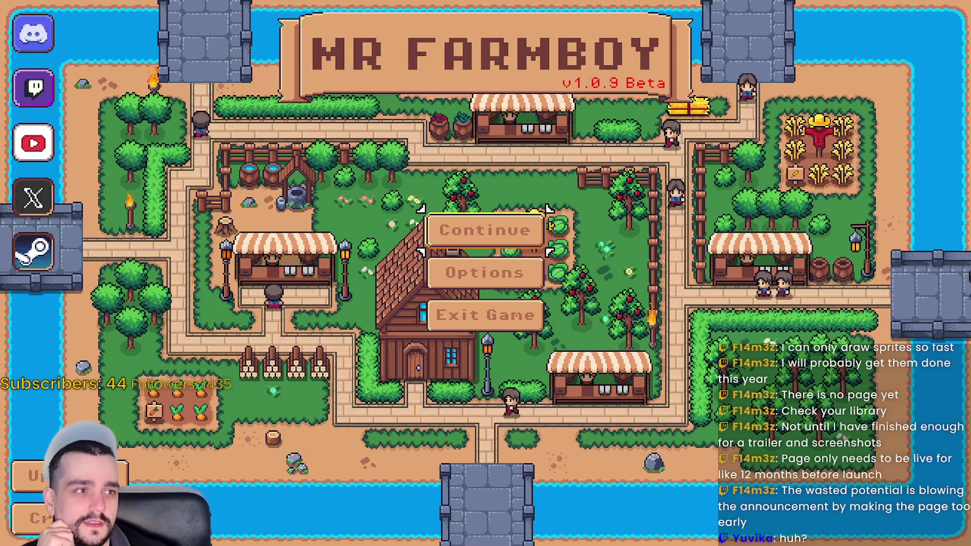
# Load Save 1, walk the farmer up to the smithy and open the Blacksmith panel.
pyautogui.click(485, 230)
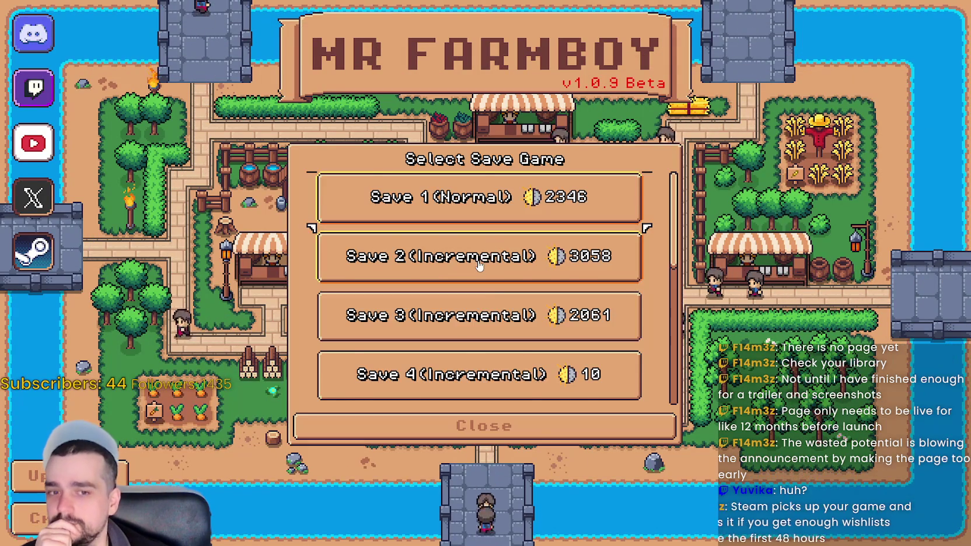
pyautogui.scroll(-1, 478, 257)
pyautogui.scroll(1, 478, 197)
pyautogui.click(478, 197)
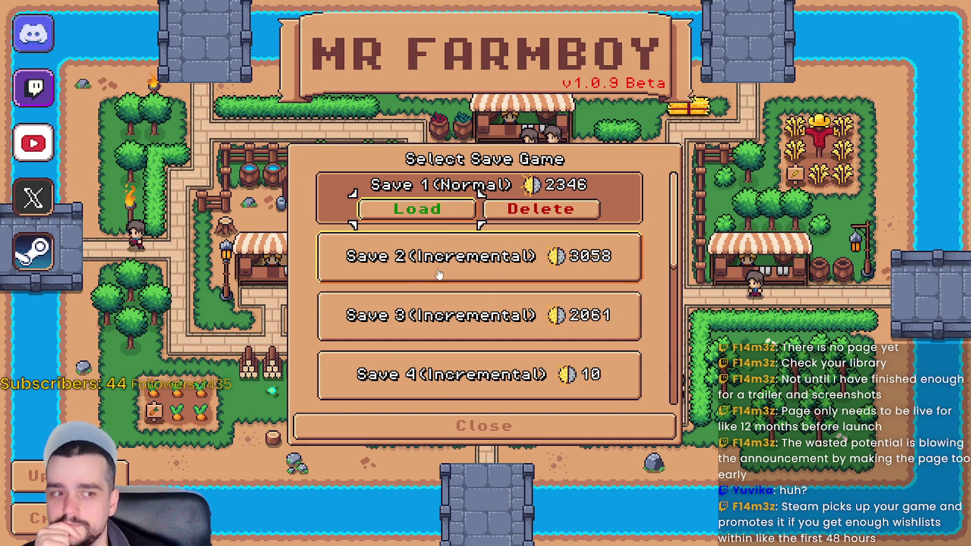
pyautogui.click(416, 208)
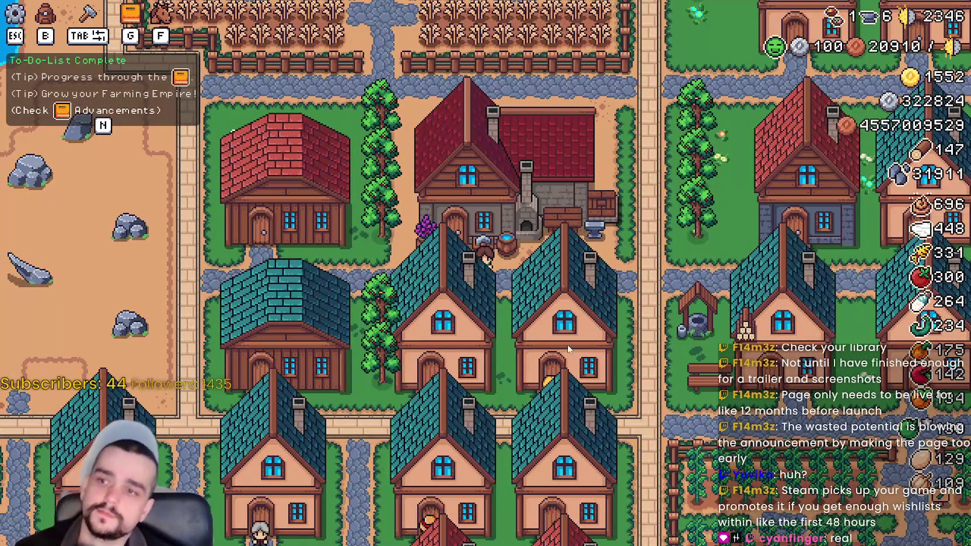
pyautogui.press('w')
pyautogui.click(608, 305)
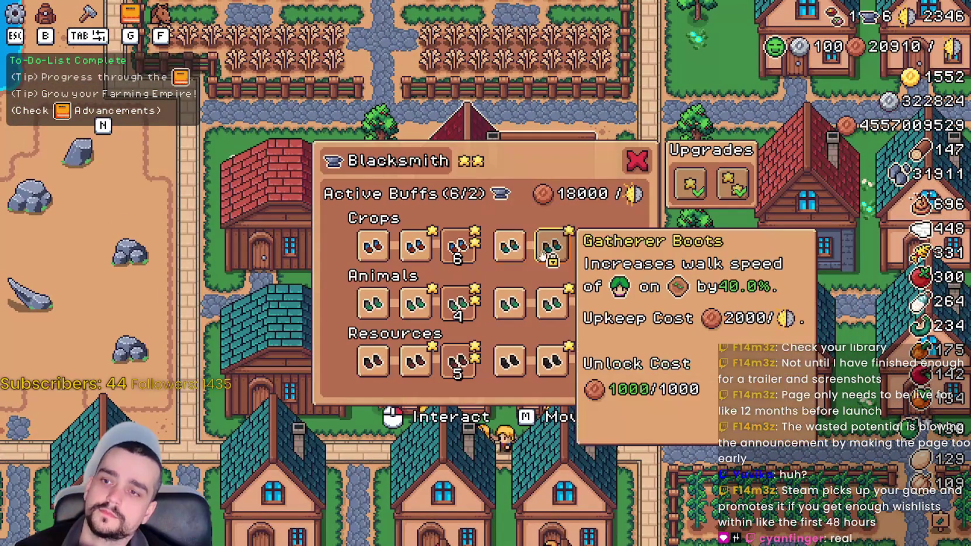
# Unlock the Gatherer Boots buff and make it the active Crops boot buff.
pyautogui.moveTo(557, 250)
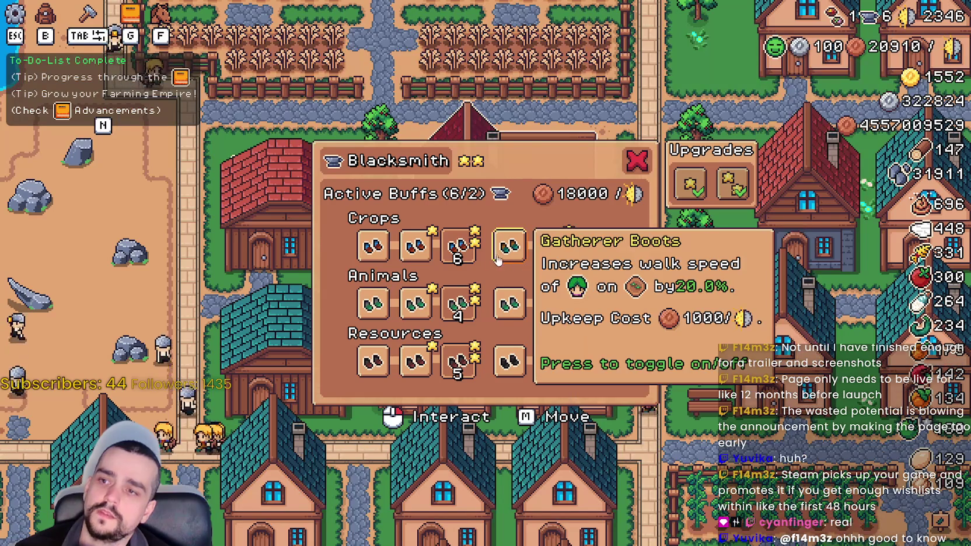
pyautogui.click(553, 255)
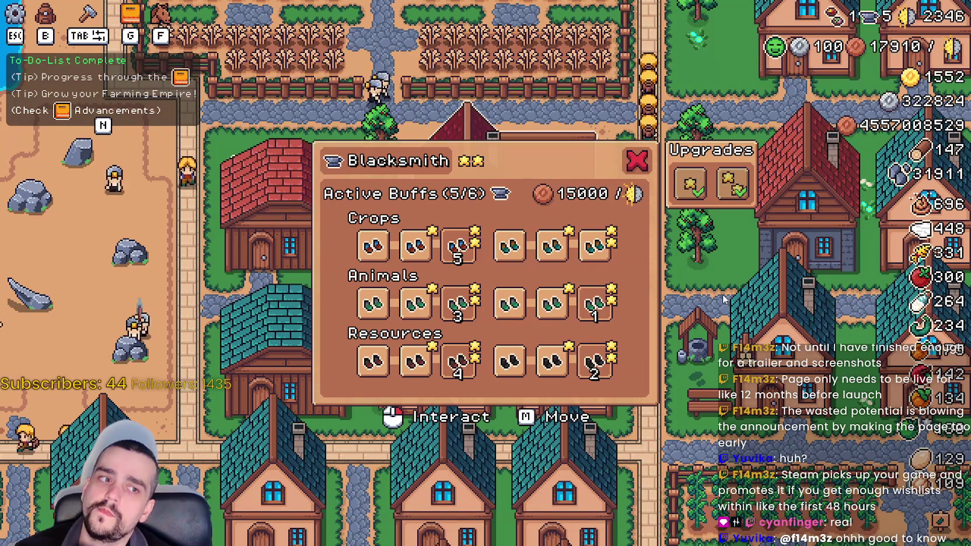
pyautogui.click(552, 248)
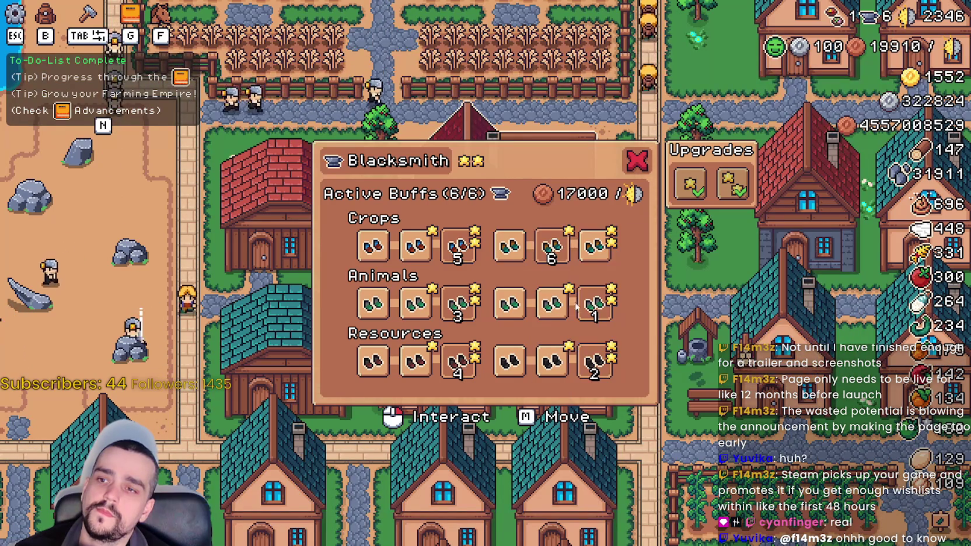
pyautogui.click(593, 261)
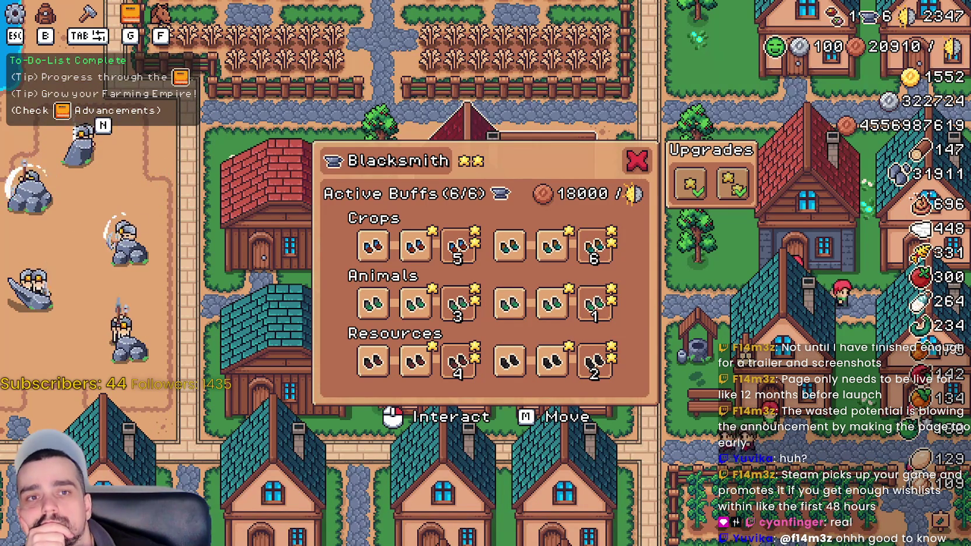
# Read the Crops boot tooltips, reopen the panel and switch off a Crops buff.
pyautogui.moveTo(416, 248)
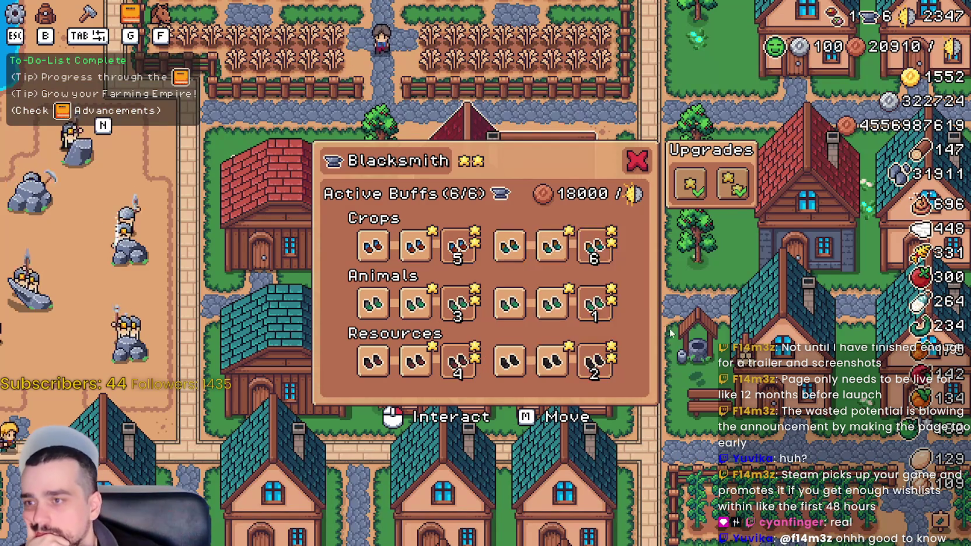
pyautogui.moveTo(385, 255)
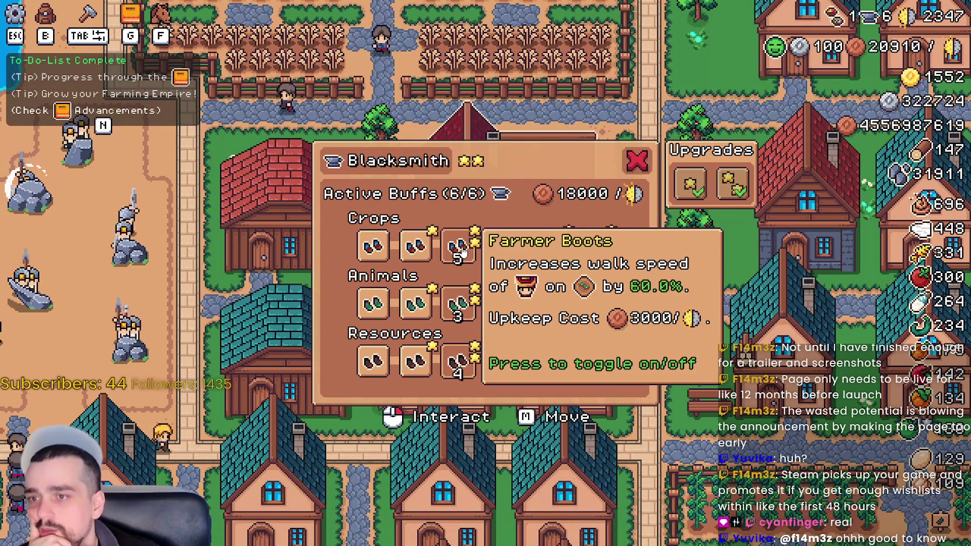
pyautogui.click(636, 160)
pyautogui.click(491, 213)
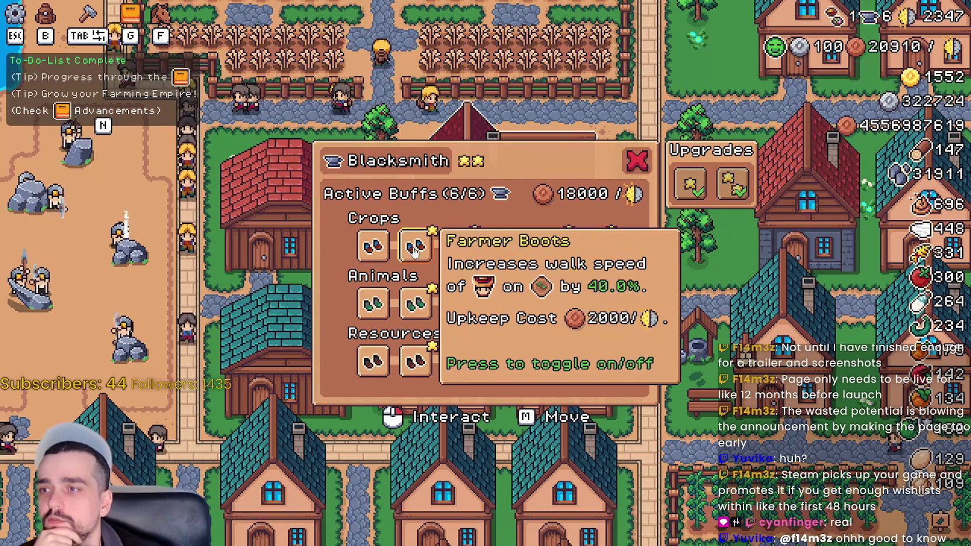
pyautogui.moveTo(394, 252)
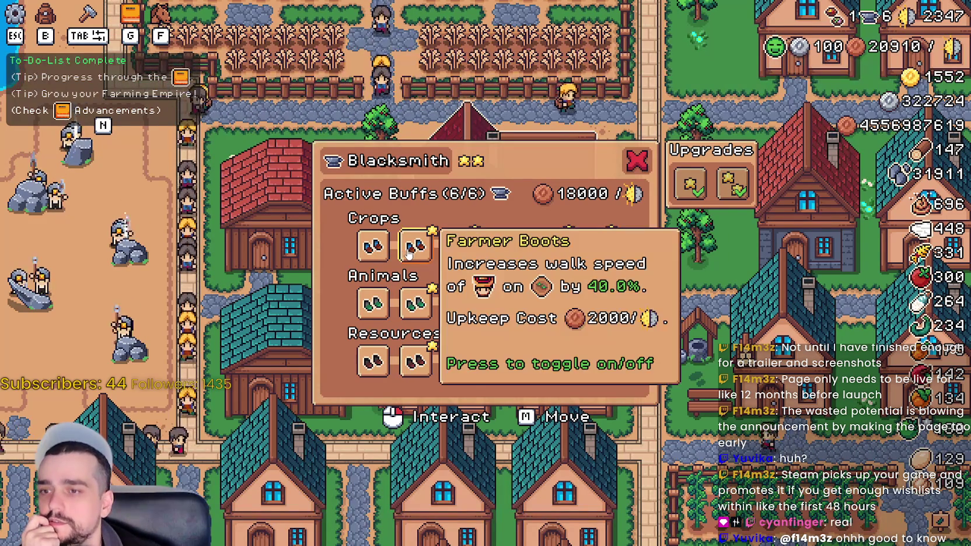
pyautogui.moveTo(523, 250)
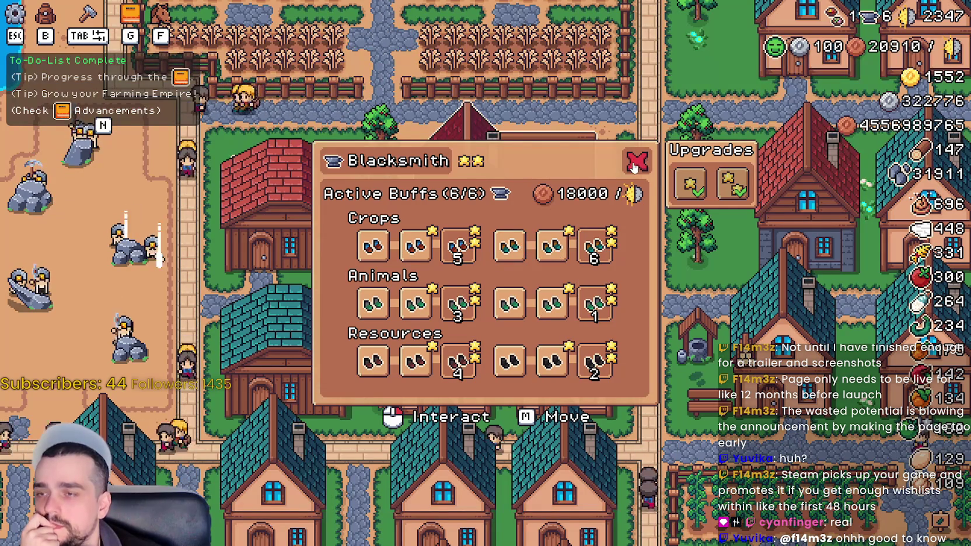
pyautogui.click(378, 250)
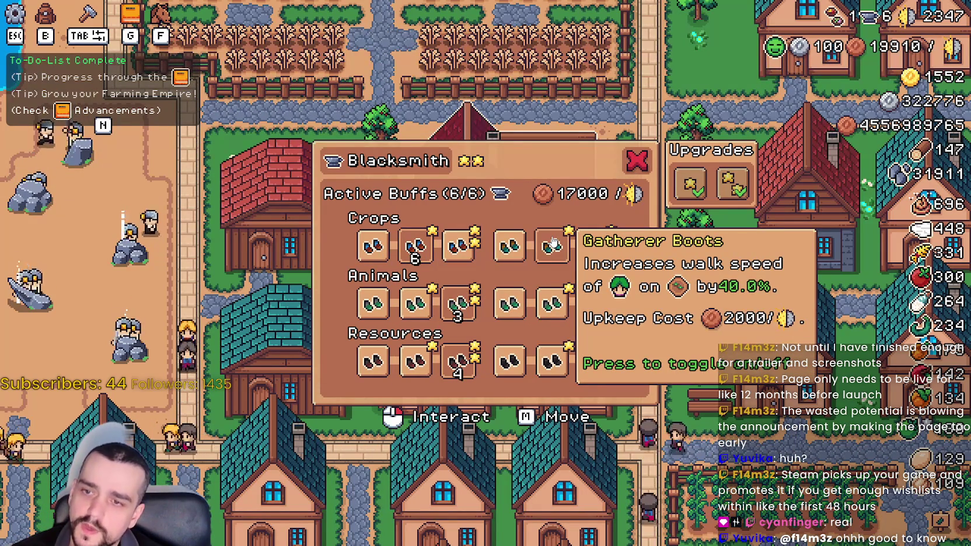
pyautogui.moveTo(453, 250)
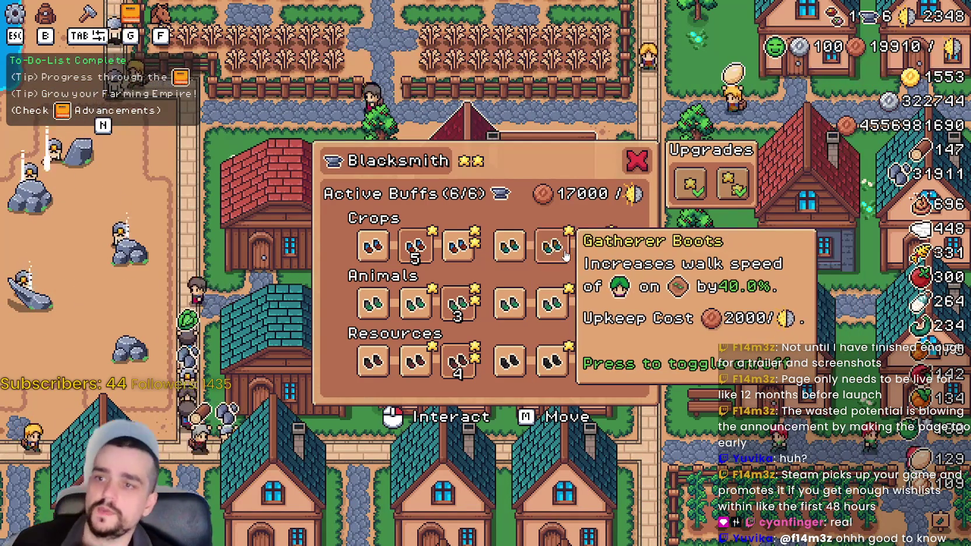
# Turn on the fifth Crops boot buff and check the upkeep total.
pyautogui.click(565, 255)
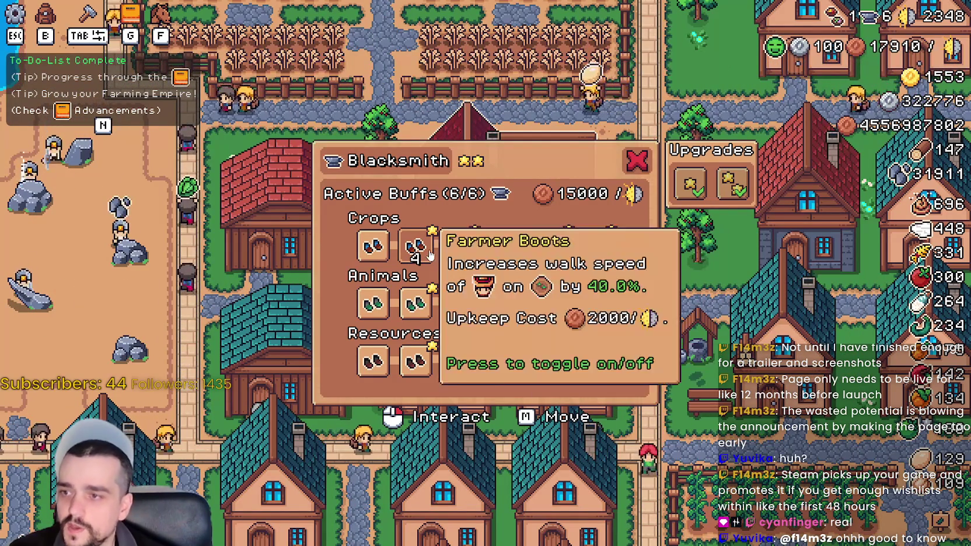
pyautogui.moveTo(690, 188)
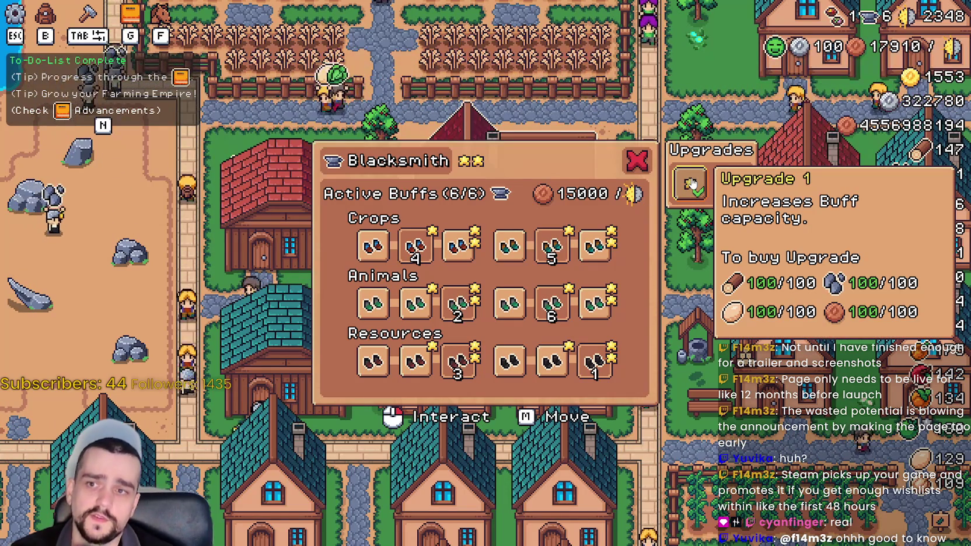
pyautogui.moveTo(719, 190)
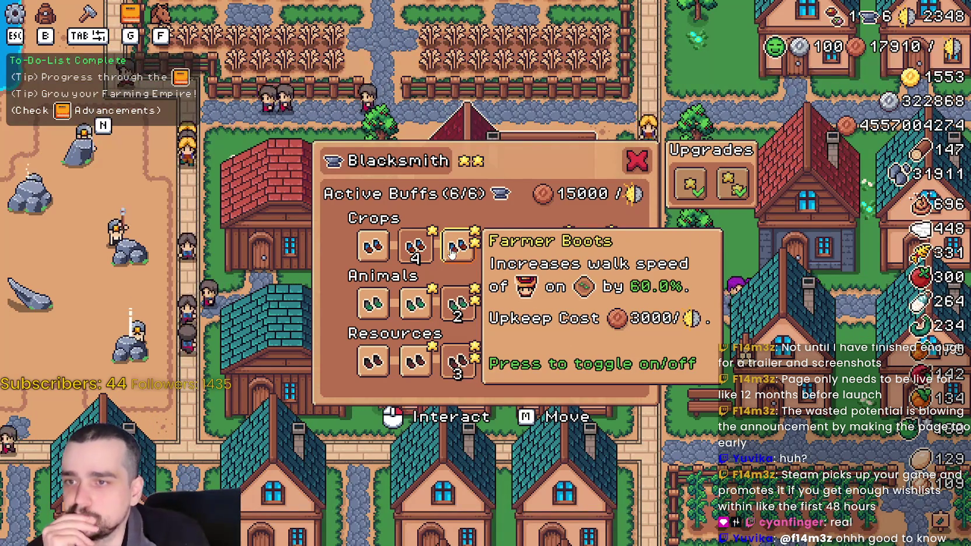
pyautogui.moveTo(364, 248)
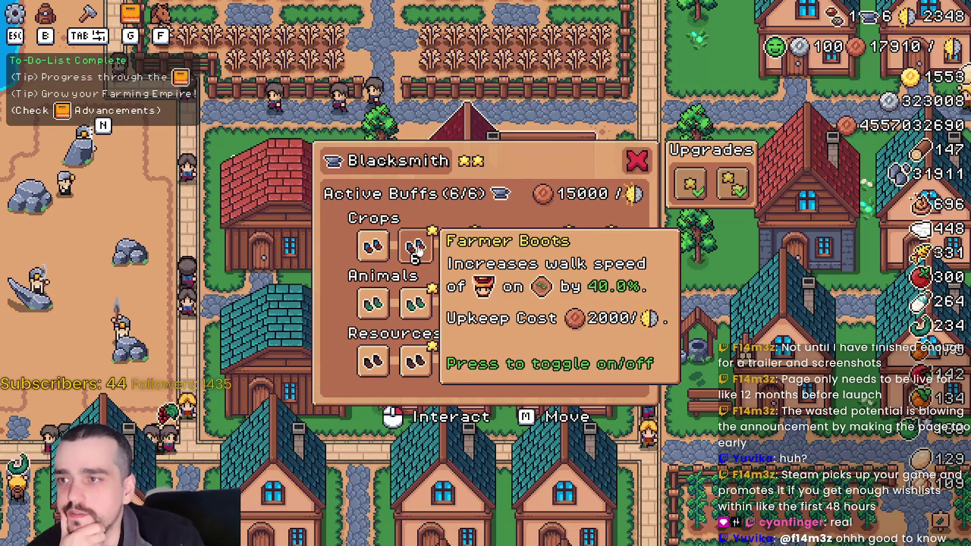
# Switch off all the currently active boot buffs.
pyautogui.click(458, 303)
pyautogui.click(458, 362)
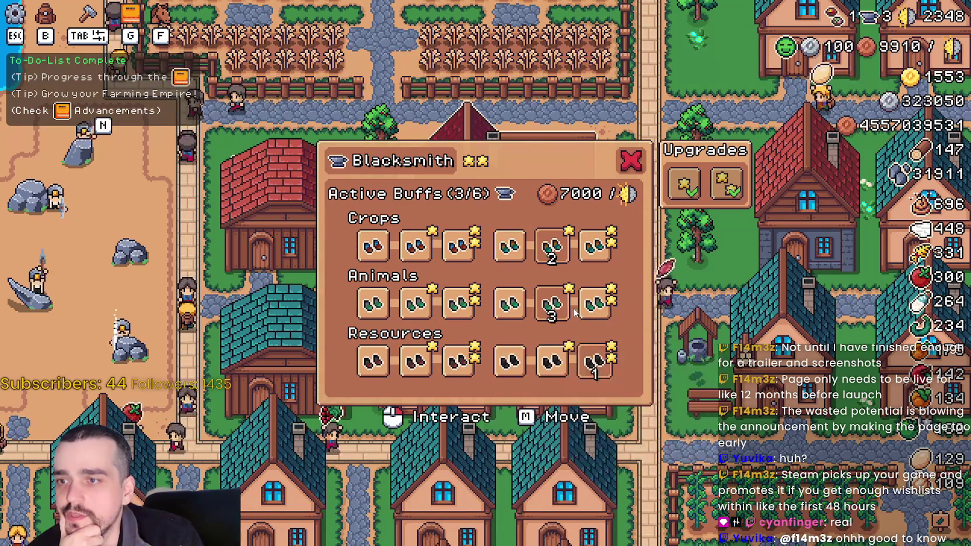
pyautogui.click(588, 361)
pyautogui.click(587, 361)
pyautogui.click(551, 245)
pyautogui.moveTo(888, 52)
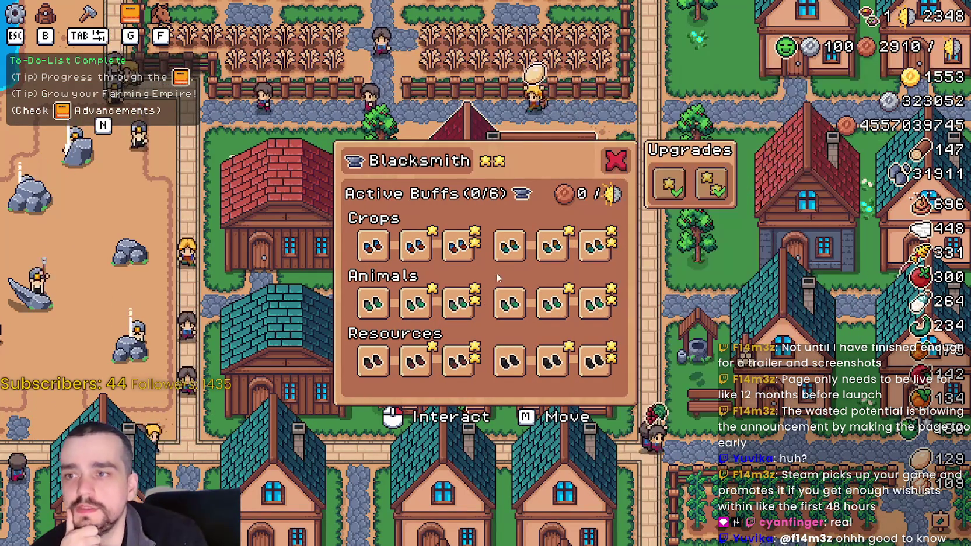
# Turn on the third- and sixth-column boots for Crops, Animals and Resources.
pyautogui.click(458, 245)
pyautogui.click(458, 303)
pyautogui.click(458, 361)
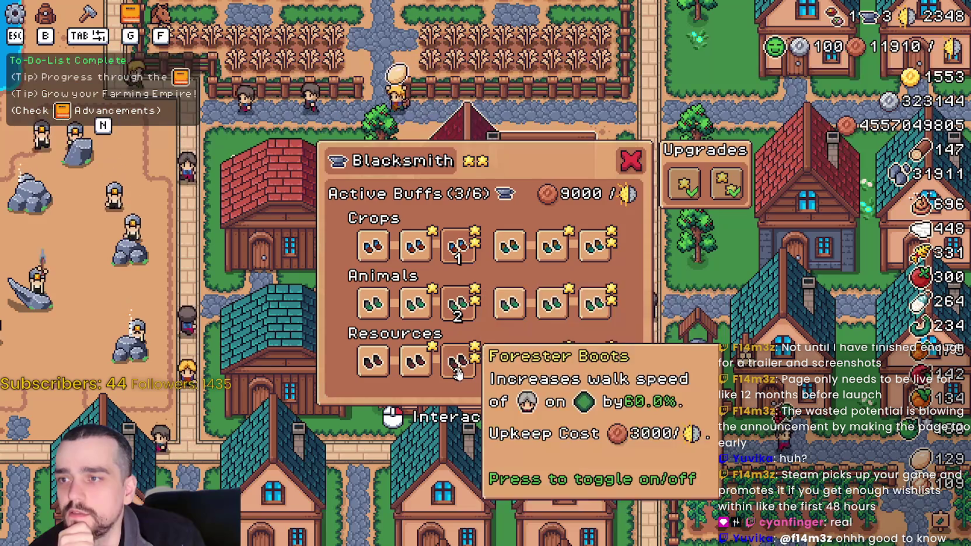
pyautogui.click(595, 245)
pyautogui.click(596, 303)
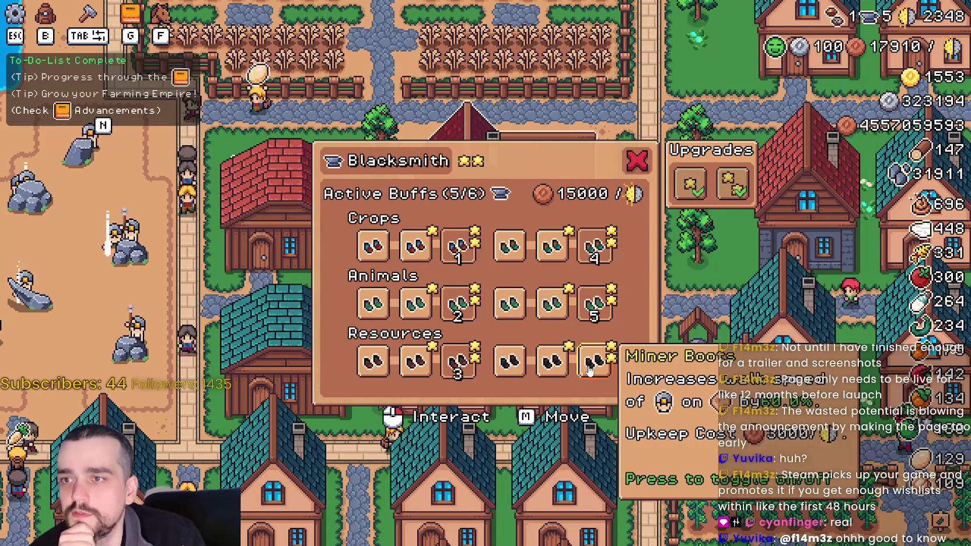
pyautogui.click(595, 362)
# Swap expensive boots for cheaper ones until six buffs cost 10000 upkeep.
pyautogui.click(595, 362)
pyautogui.click(595, 303)
pyautogui.click(509, 303)
pyautogui.click(509, 362)
pyautogui.click(595, 245)
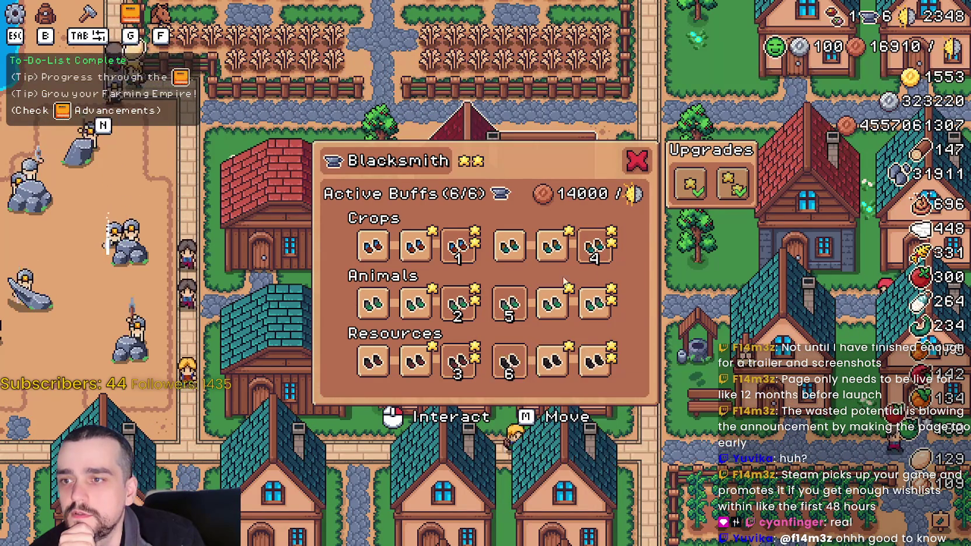
pyautogui.click(551, 245)
pyautogui.click(458, 245)
pyautogui.click(415, 245)
pyautogui.click(458, 362)
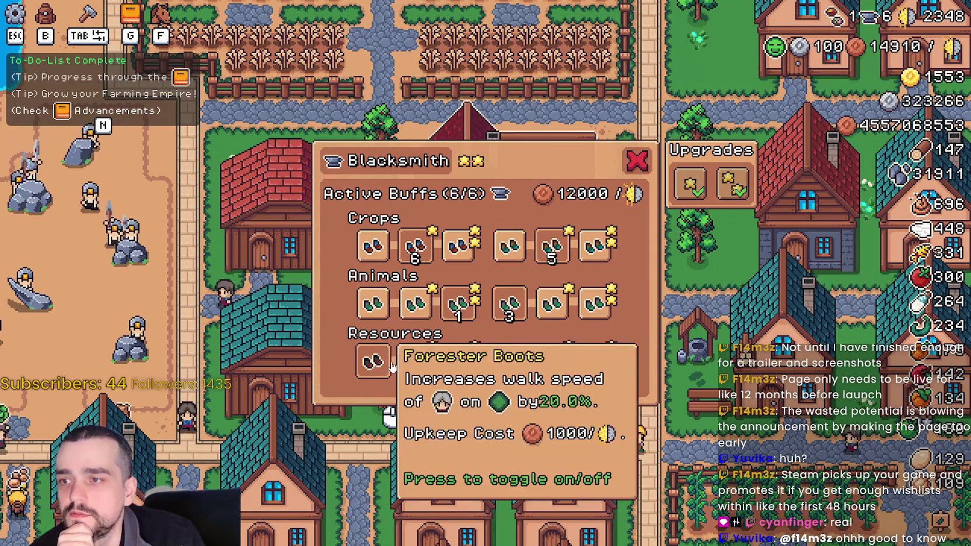
pyautogui.click(372, 362)
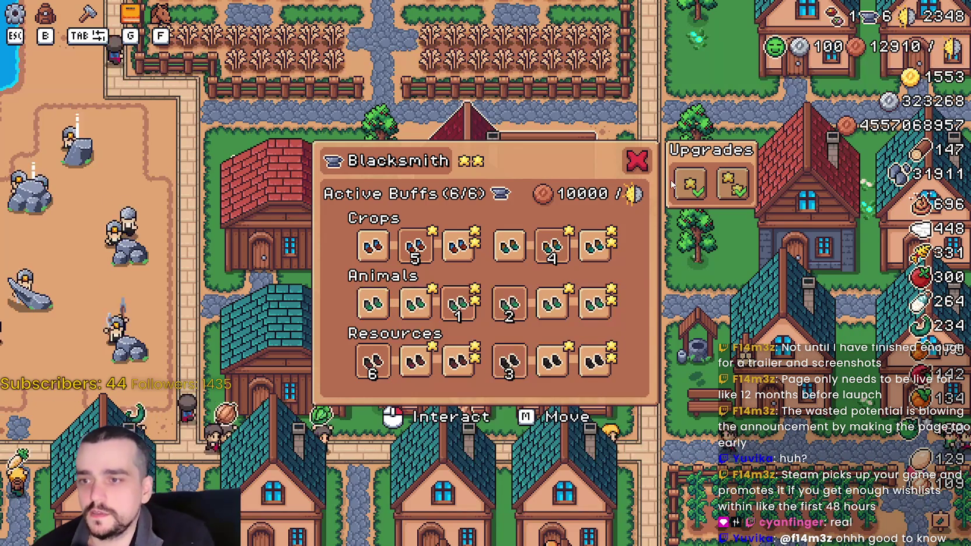
# Close the Blacksmith panel and walk the farmer away from the smithy.
pyautogui.click(637, 162)
pyautogui.click(612, 233)
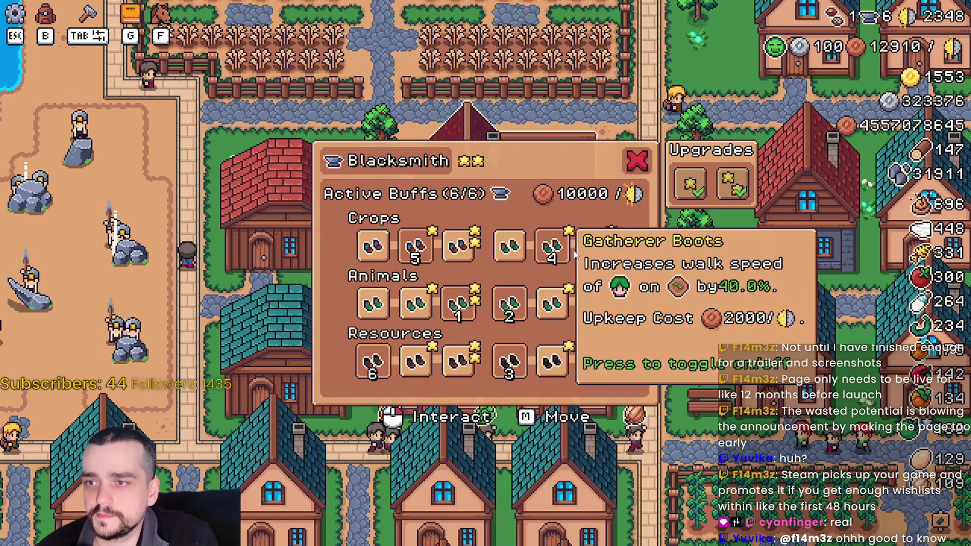
pyautogui.press('Escape')
pyautogui.hotkey('a', 's')
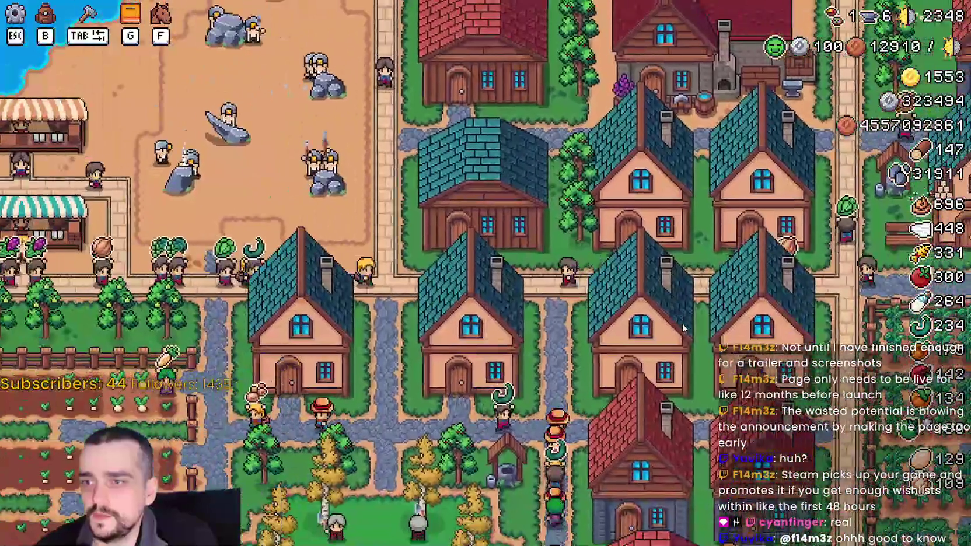
# Leave the Blacksmith and walk west past the market stalls and houses to the Inn.
pyautogui.press('g')
pyautogui.press('Escape')
pyautogui.press('a')
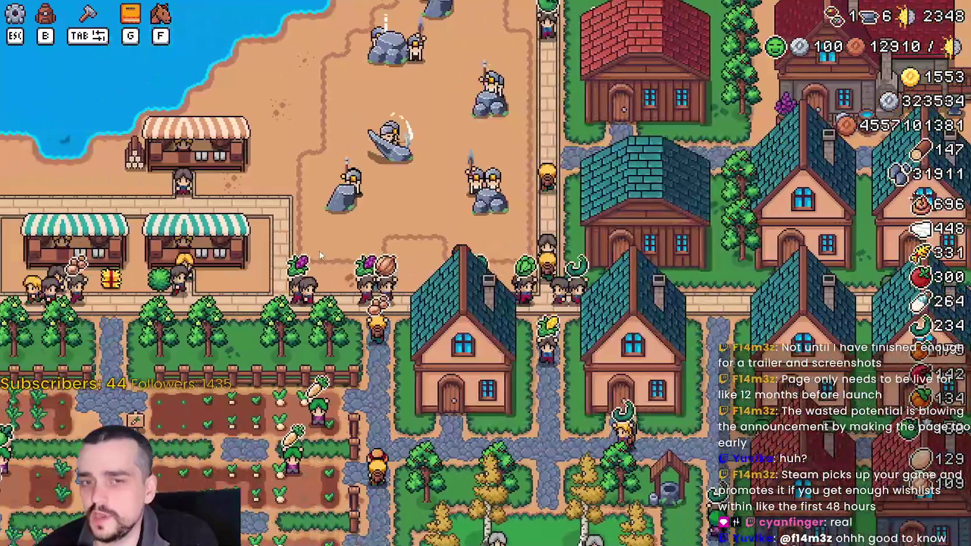
pyautogui.press('a')
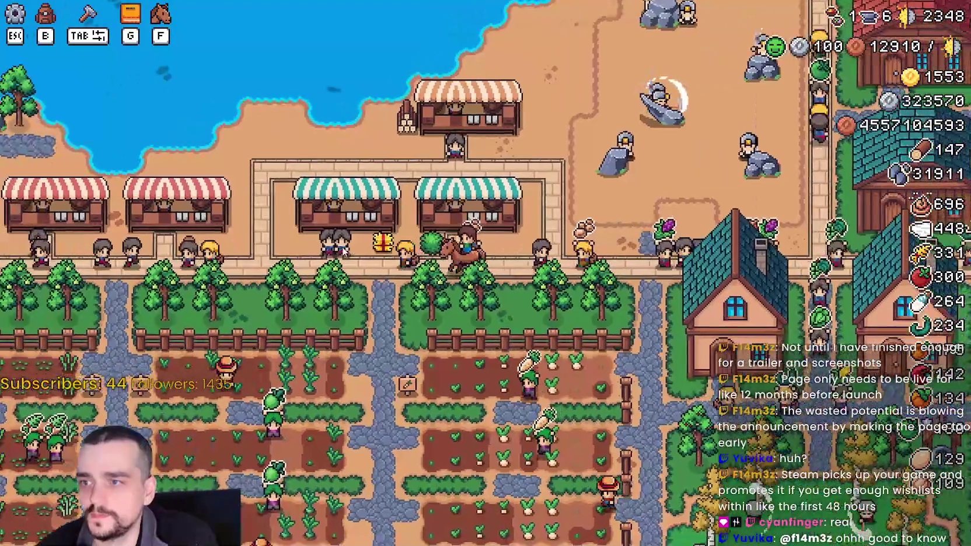
pyautogui.scroll(2, 343, 251)
pyautogui.press('a')
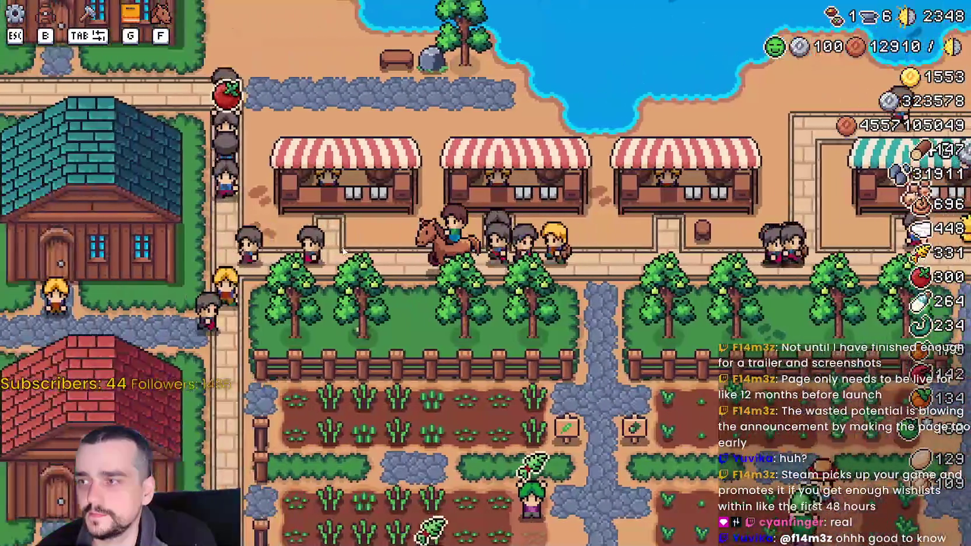
pyautogui.scroll(-2, 342, 246)
pyautogui.press('a')
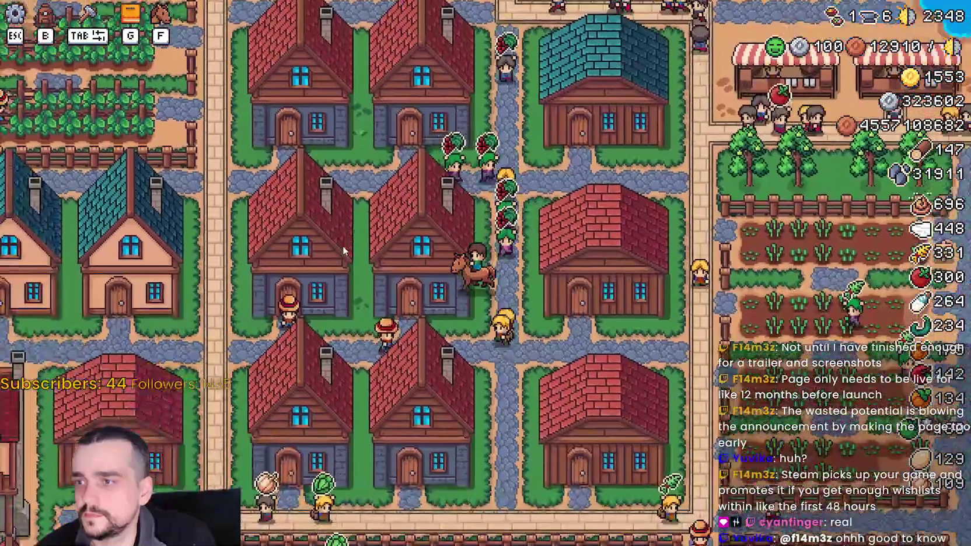
pyautogui.press('a')
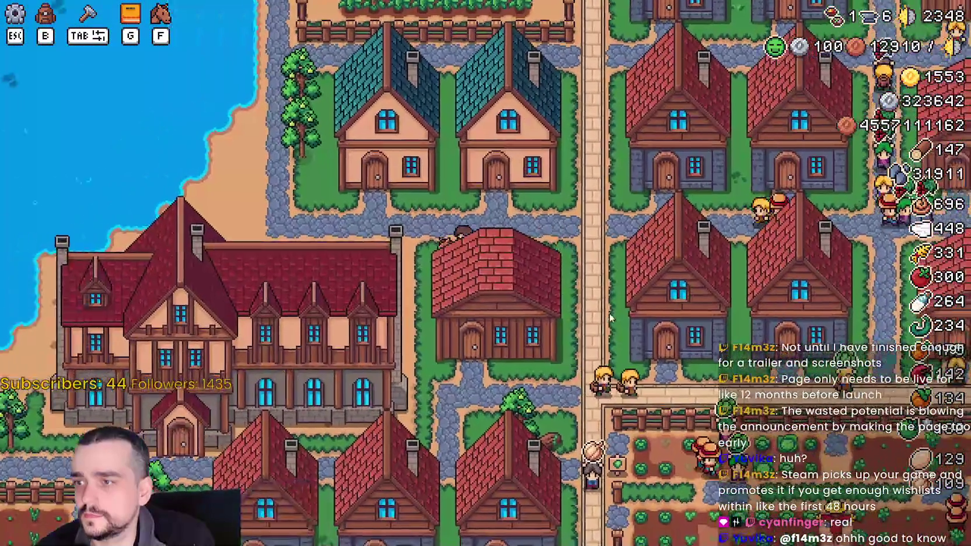
pyautogui.press('a')
pyautogui.press('s')
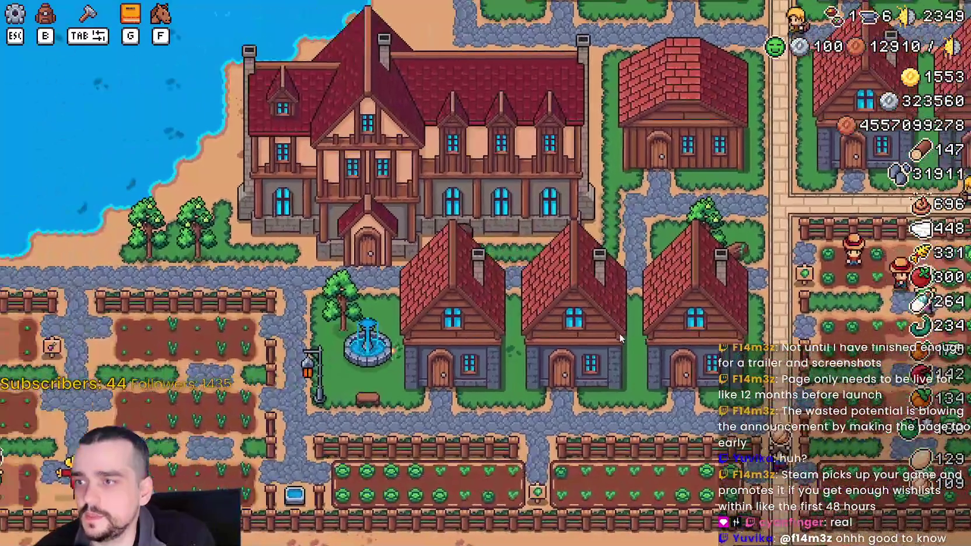
pyautogui.press('a')
# Open the Inn's upgrades, read each dish buff's tooltip, then close the panel.
pyautogui.click(688, 327)
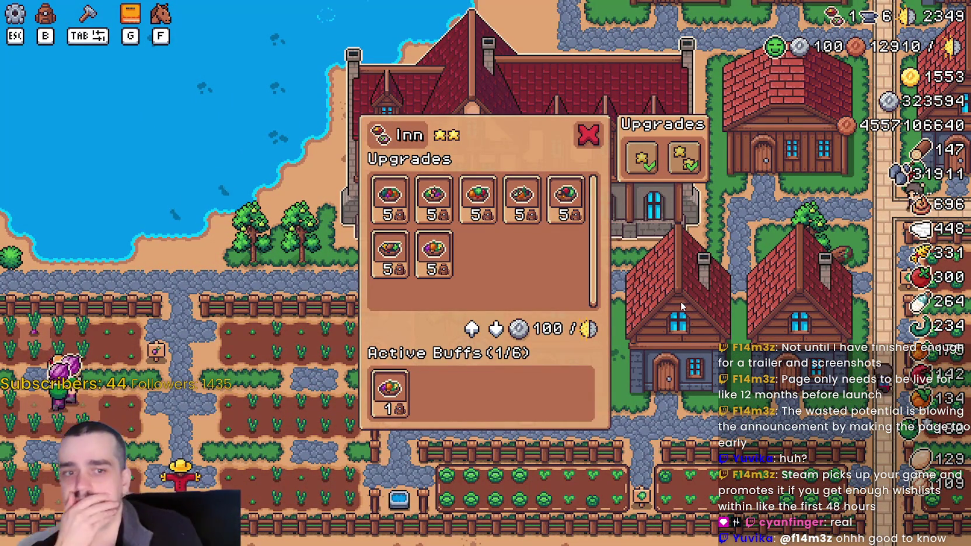
pyautogui.moveTo(389, 208)
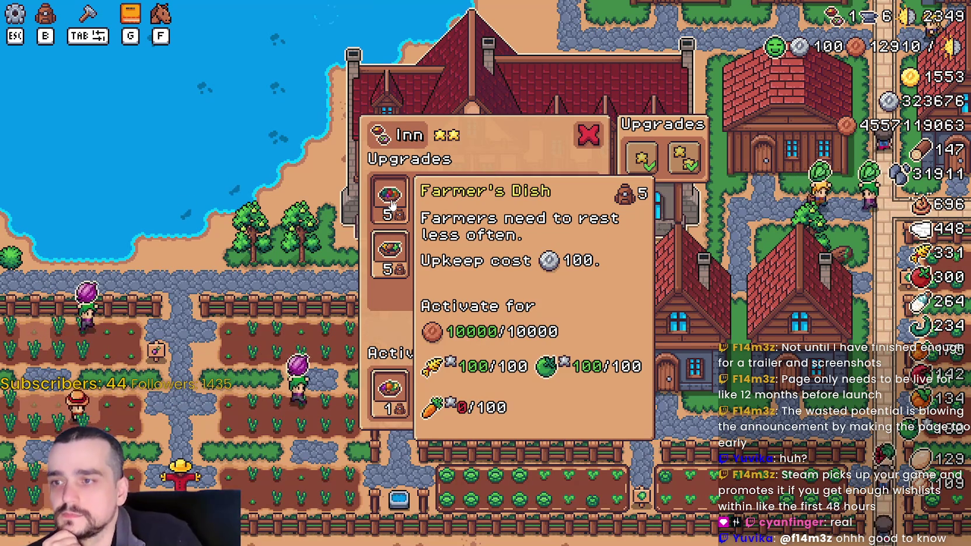
pyautogui.moveTo(427, 278)
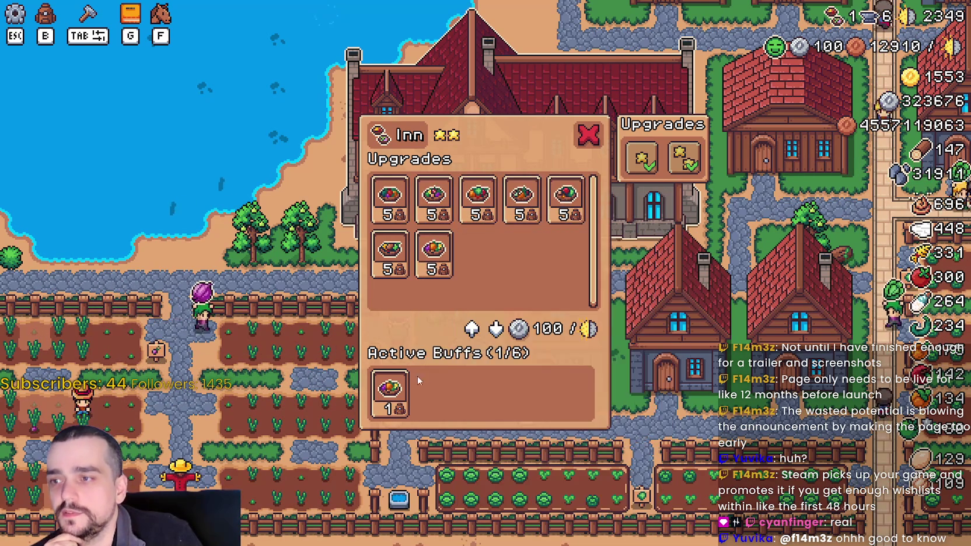
pyautogui.moveTo(394, 396)
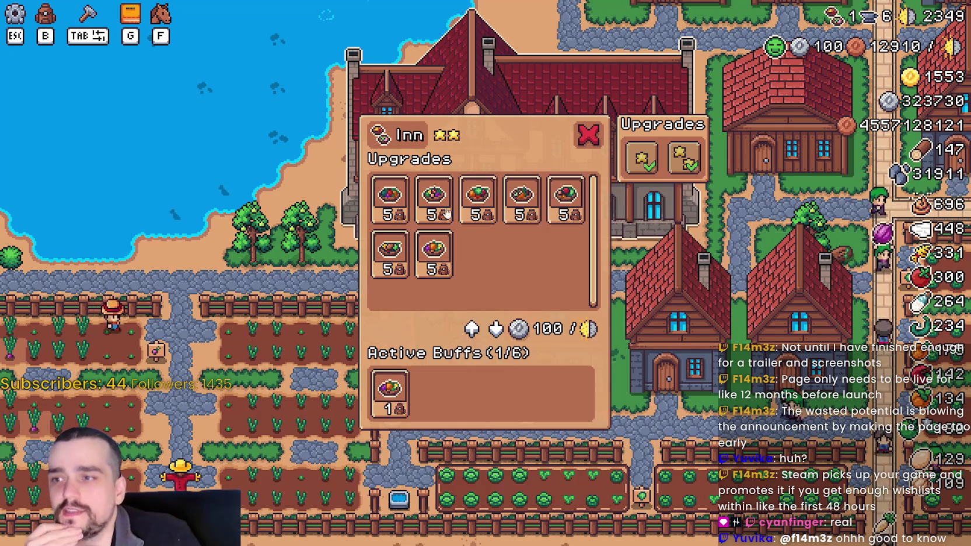
pyautogui.moveTo(461, 230)
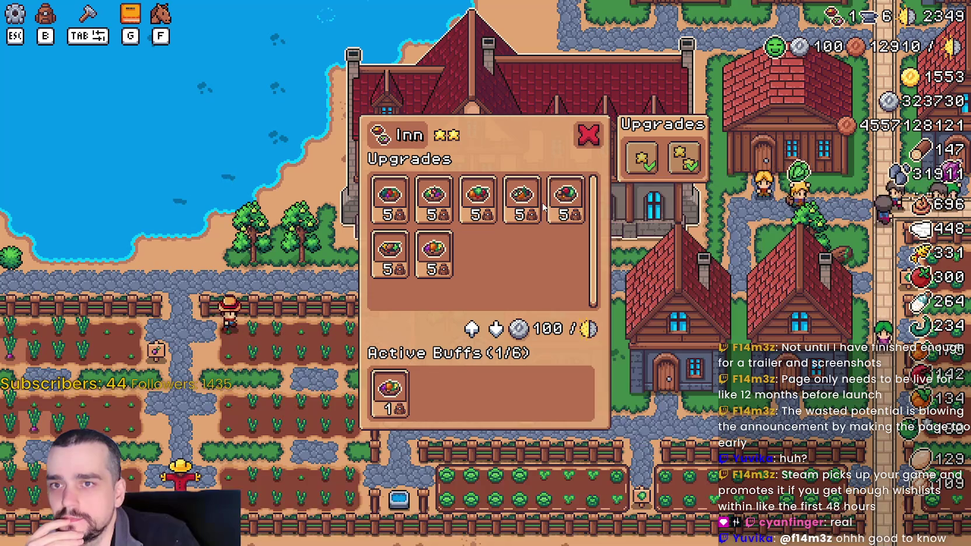
pyautogui.moveTo(557, 202)
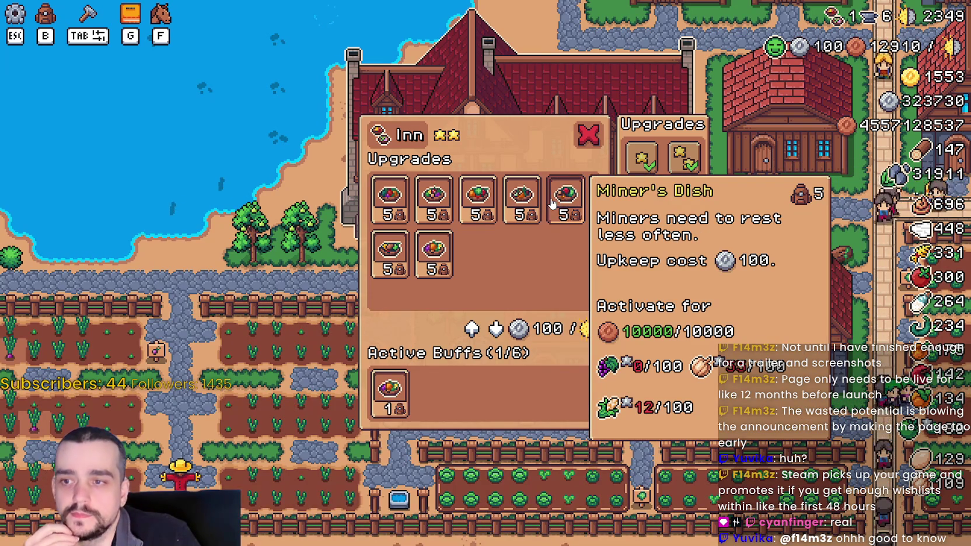
pyautogui.moveTo(515, 195)
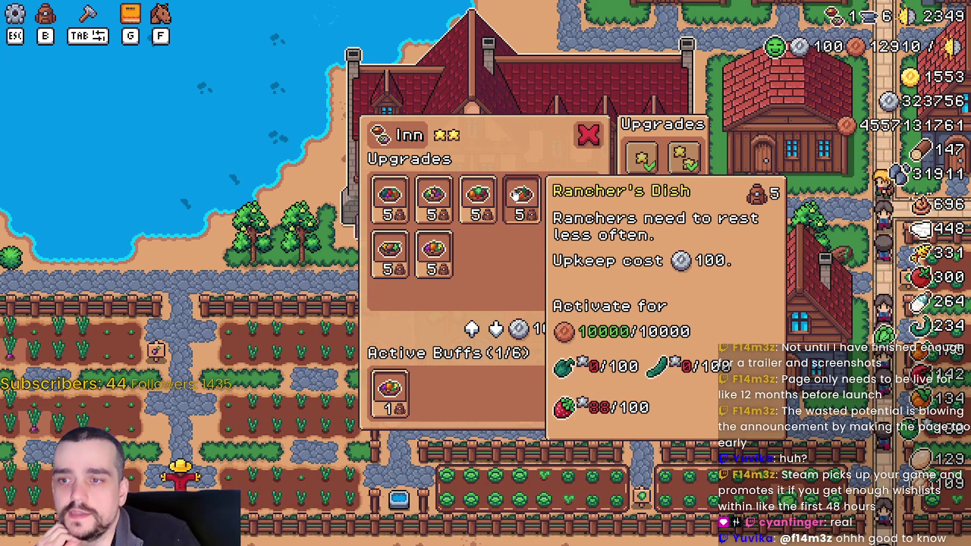
pyautogui.moveTo(443, 201)
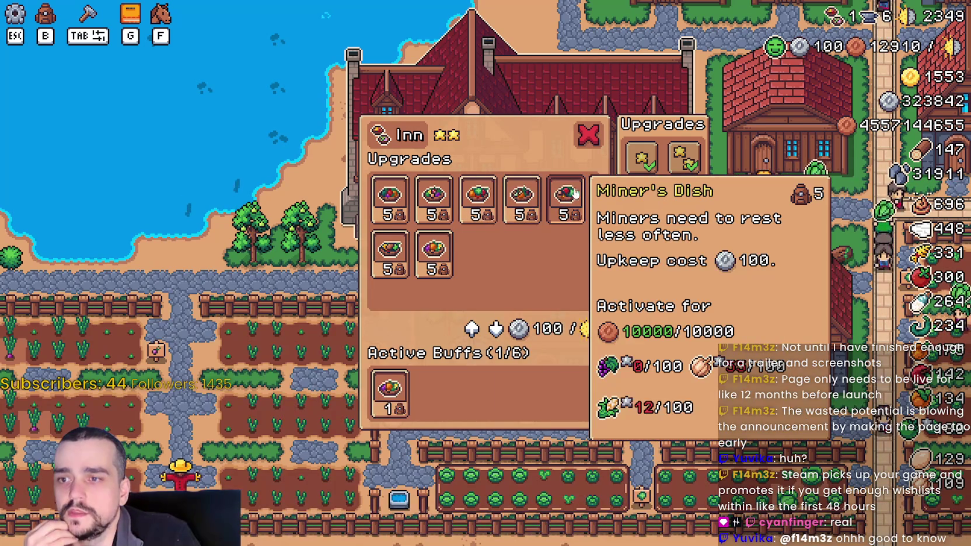
pyautogui.click(591, 137)
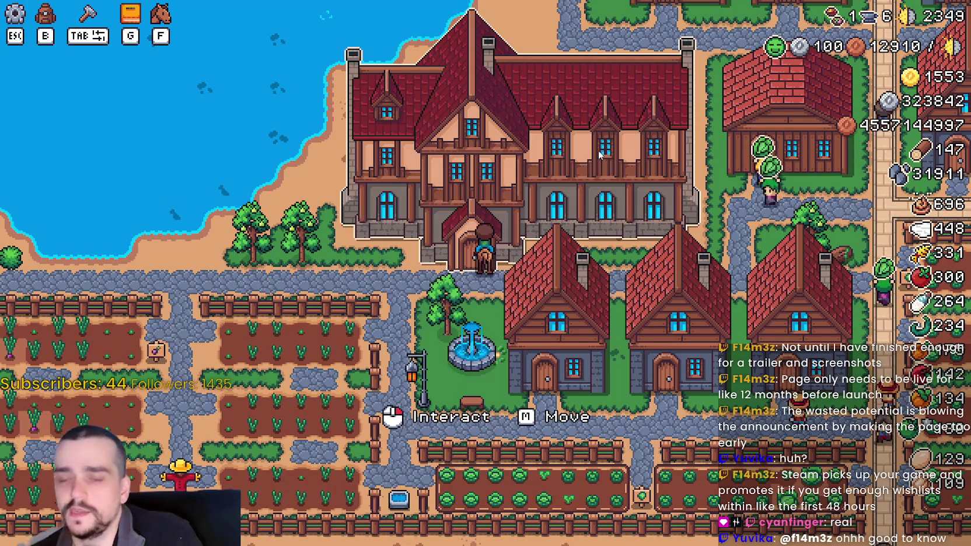
# Ride the horse east across the fields to the grove, then north to the Blacksmith's buff panel.
pyautogui.press('d')
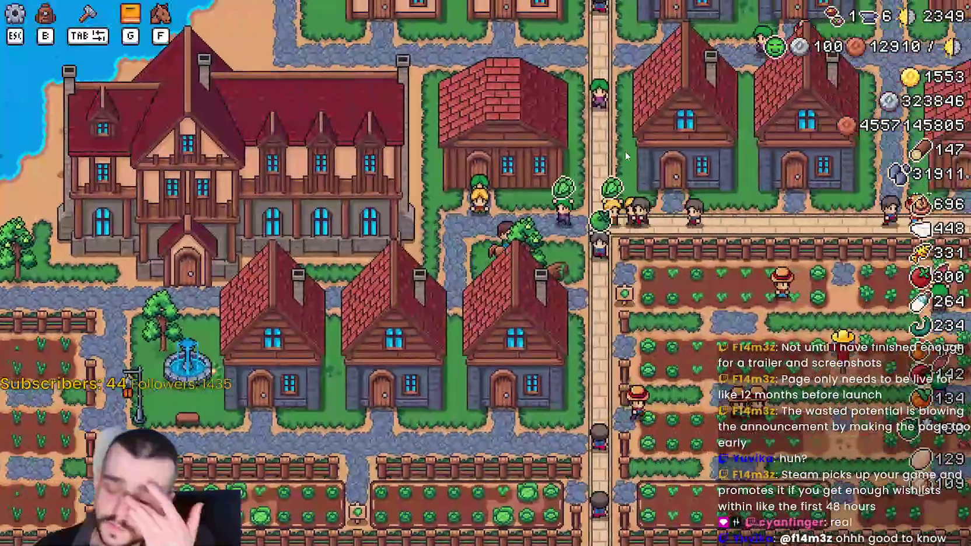
pyautogui.press('d')
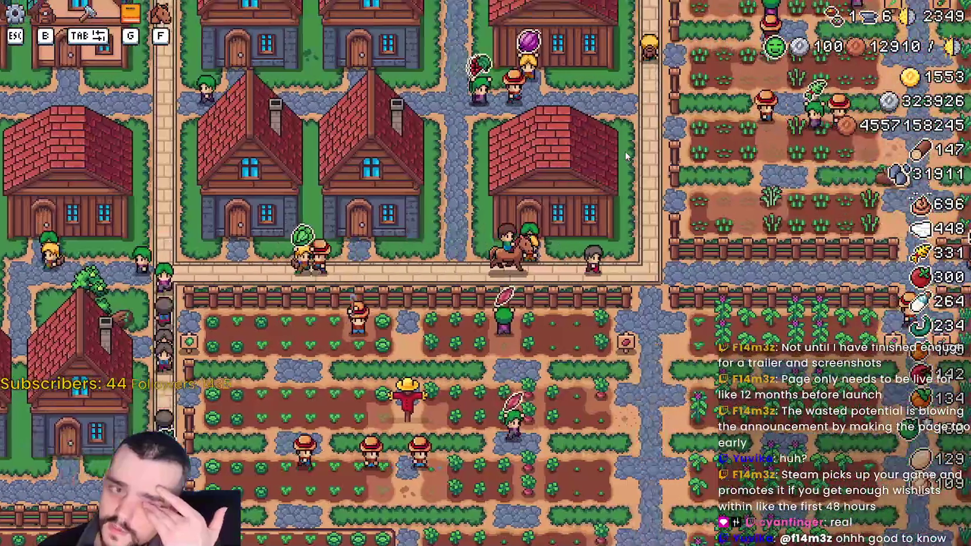
pyautogui.press('d')
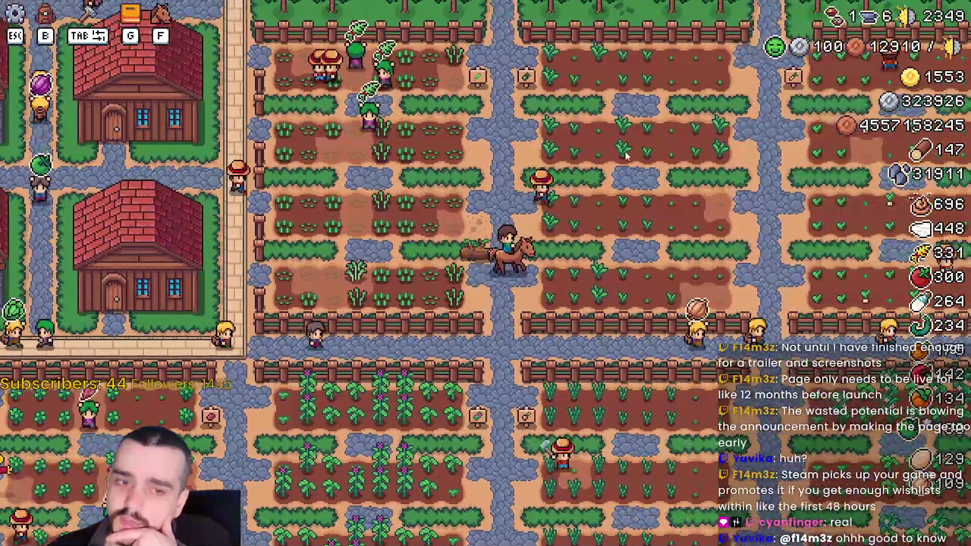
pyautogui.press('d')
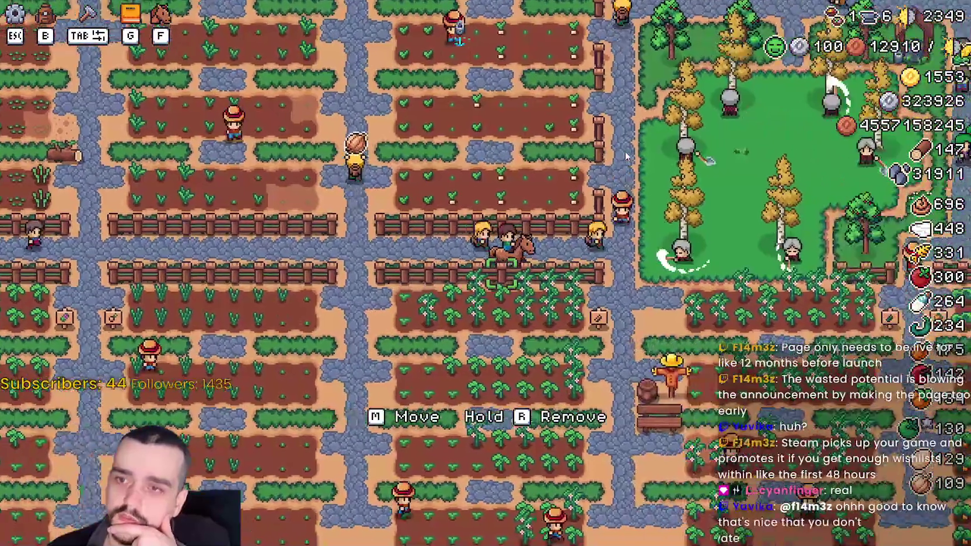
pyautogui.press('d')
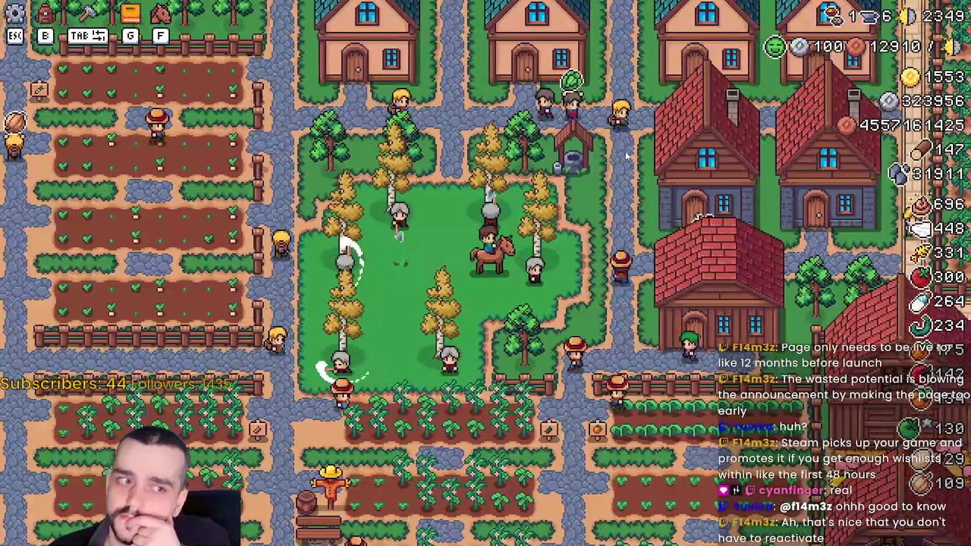
pyautogui.press('w')
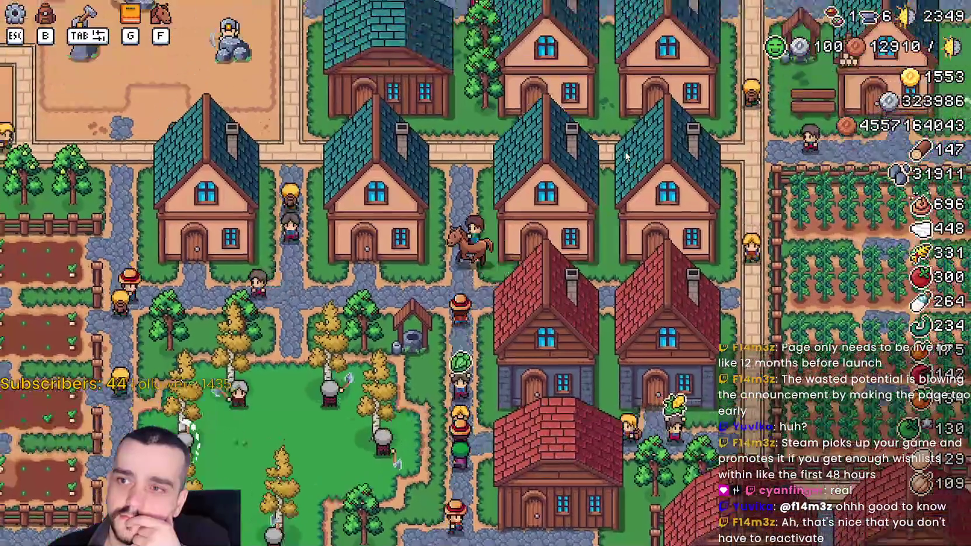
pyautogui.press('w')
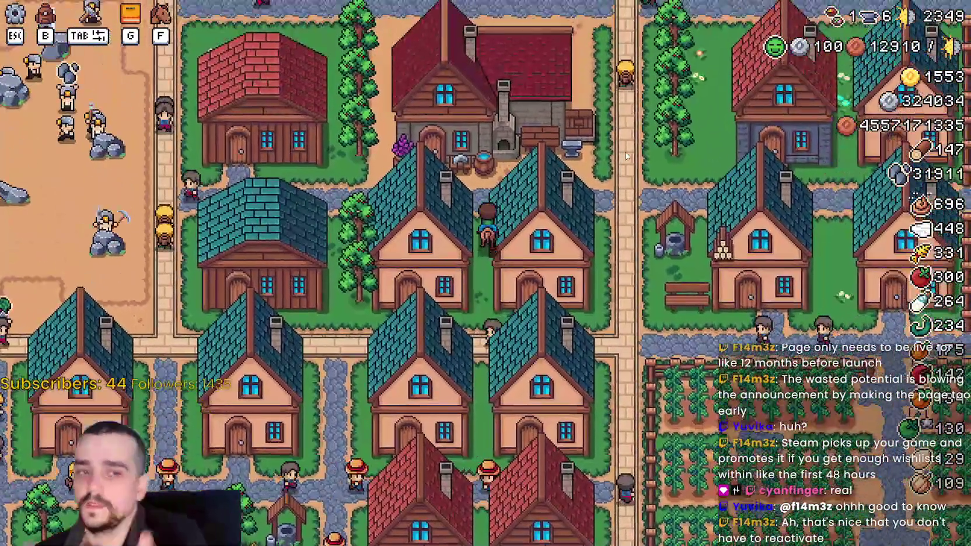
pyautogui.press('w')
pyautogui.click(625, 156)
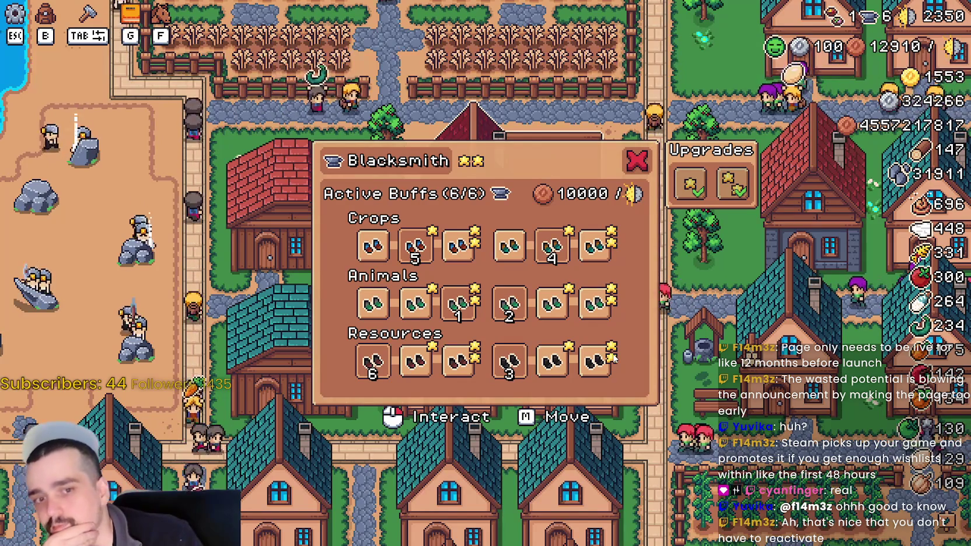
# Switch off the active Blacksmith boot buffs, including Forester Boots and Farmer Boots.
pyautogui.moveTo(551, 252)
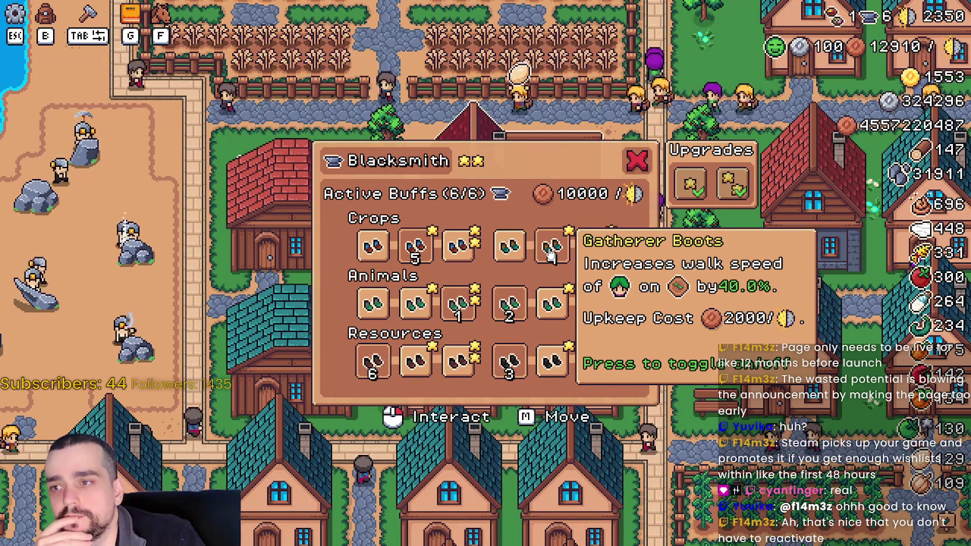
pyautogui.click(550, 248)
pyautogui.click(509, 303)
pyautogui.click(457, 304)
pyautogui.click(509, 362)
pyautogui.click(412, 377)
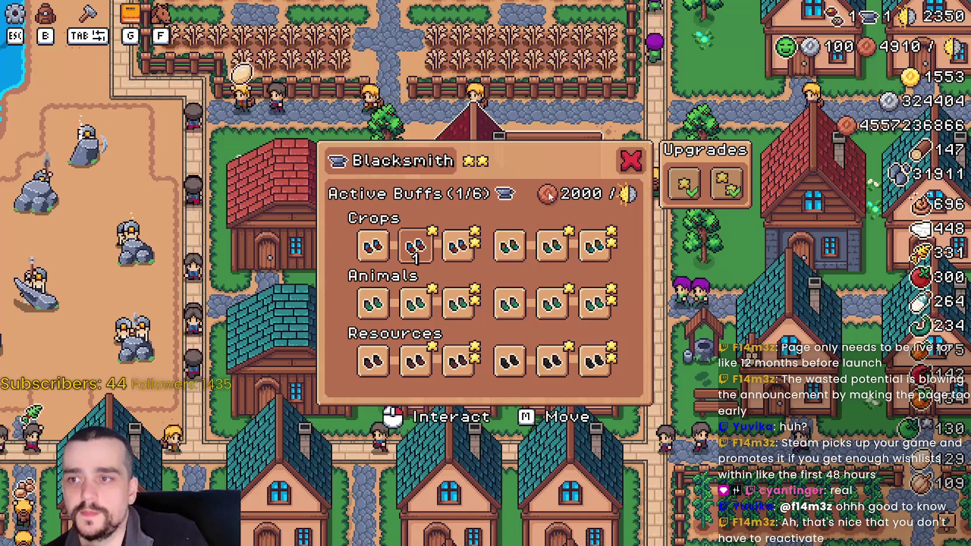
pyautogui.click(413, 246)
# Close the Blacksmith panel and quit the running game with Alt+F4.
pyautogui.click(616, 162)
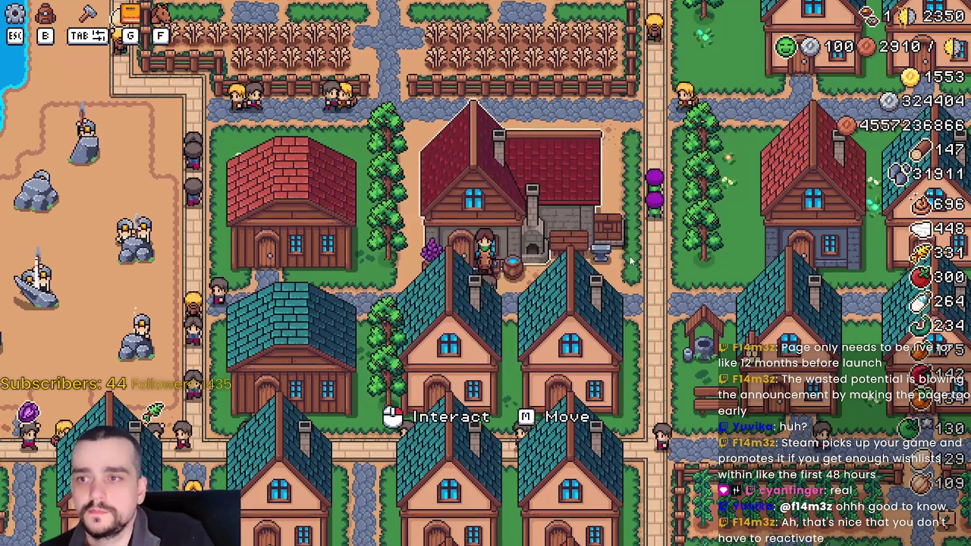
pyautogui.press('Escape')
pyautogui.press('Escape')
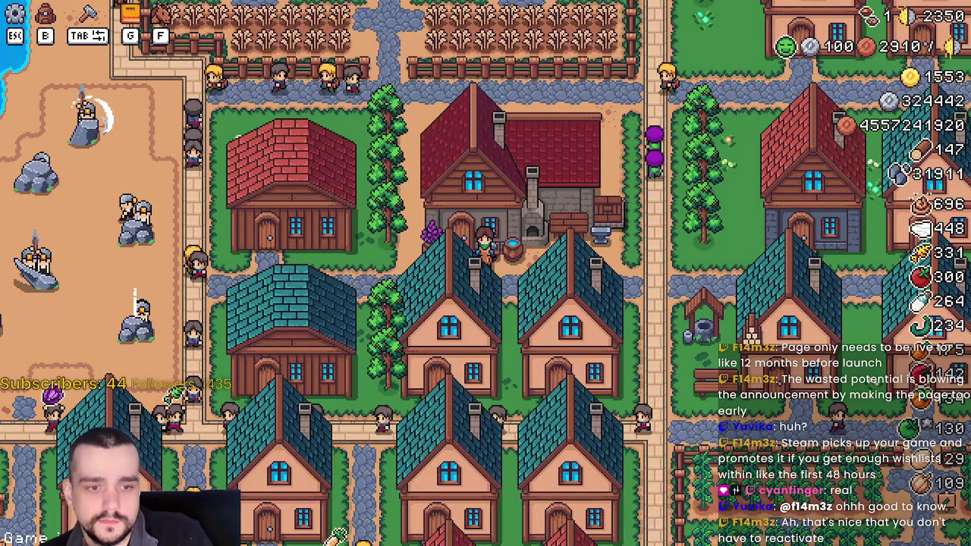
pyautogui.hotkey('alt', 'F4')
# Delete the tr_inventory boot entries from the_endless_unlocked in player_data.tres and save it.
pyautogui.hotkey('alt', 'Tab')
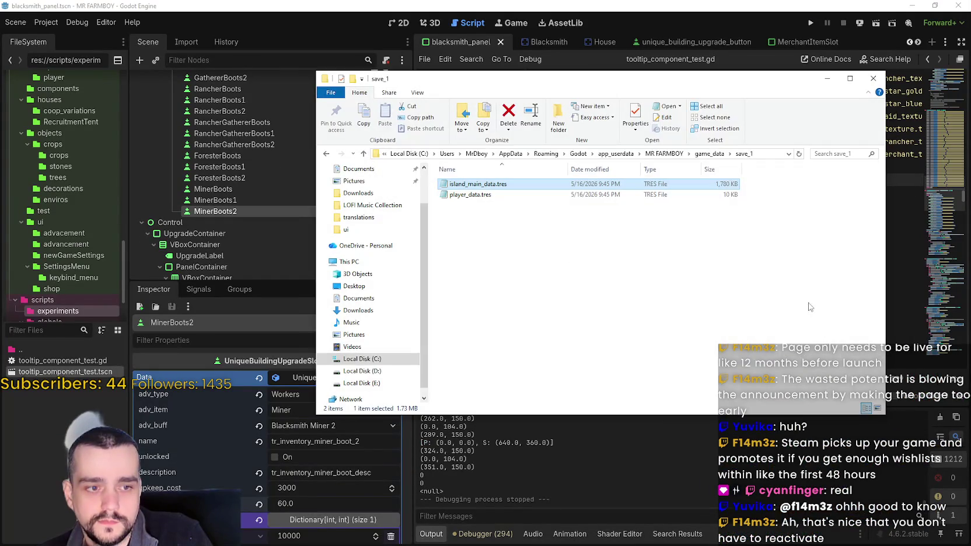
pyautogui.doubleClick(482, 198)
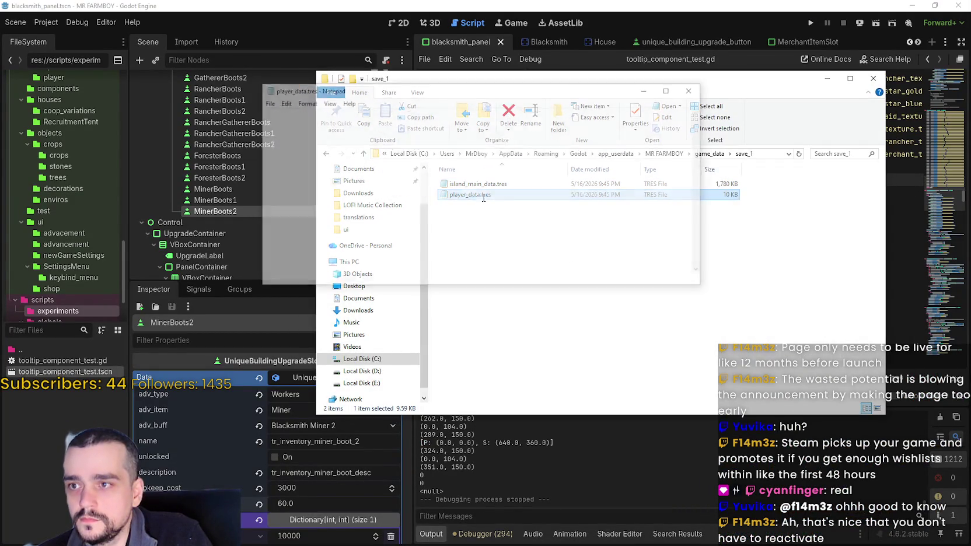
pyautogui.moveTo(701, 121)
pyautogui.mouseDown()
pyautogui.moveTo(677, 326)
pyautogui.moveTo(675, 287)
pyautogui.mouseUp()
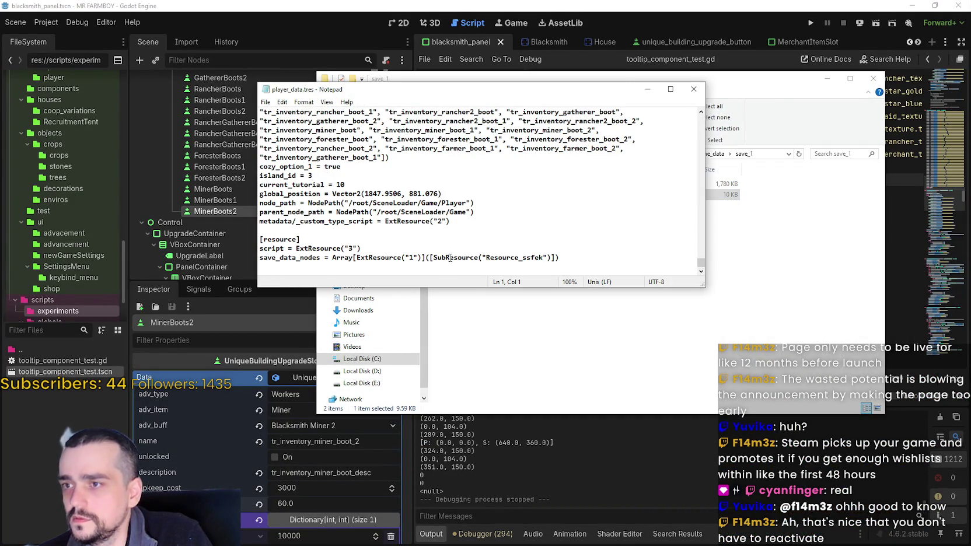
pyautogui.scroll(2, 449, 258)
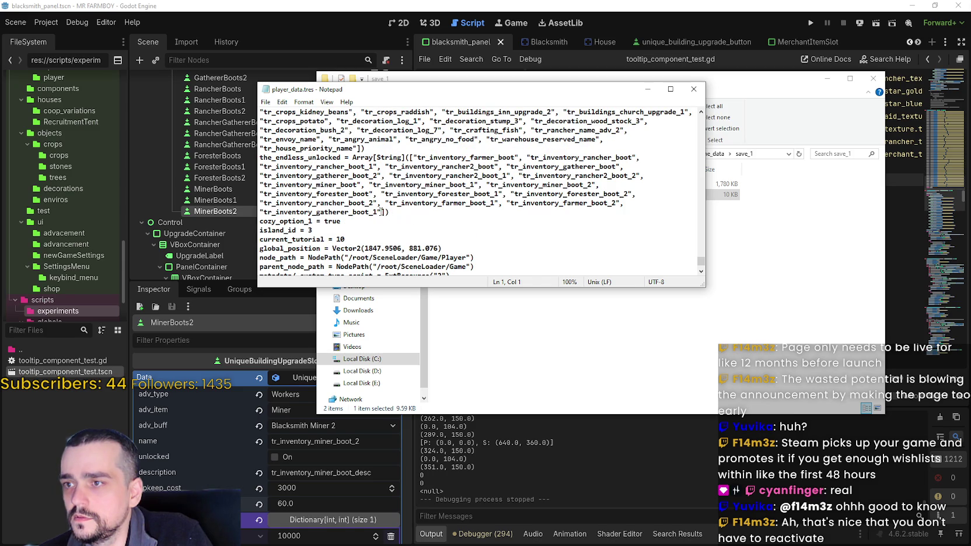
pyautogui.moveTo(382, 212); pyautogui.dragTo(354, 185)
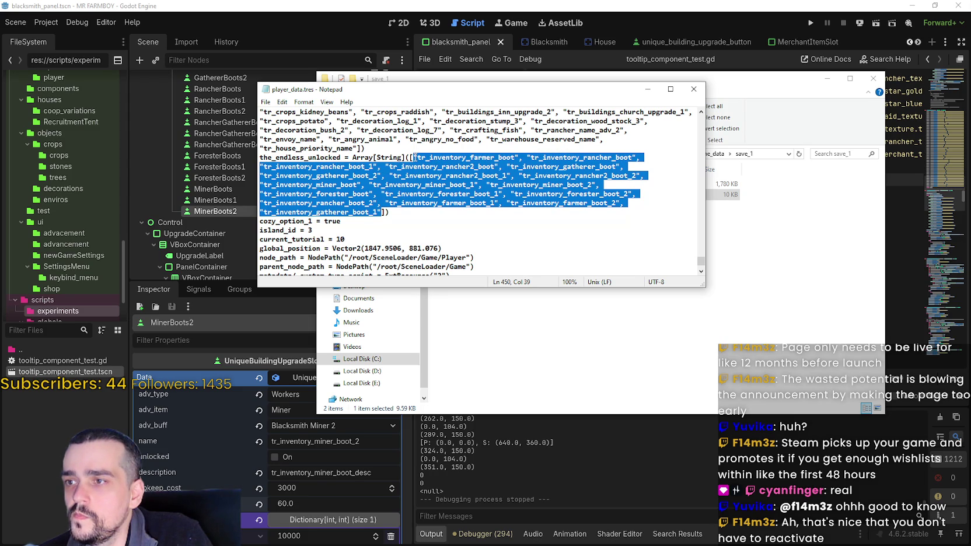
pyautogui.press('Delete')
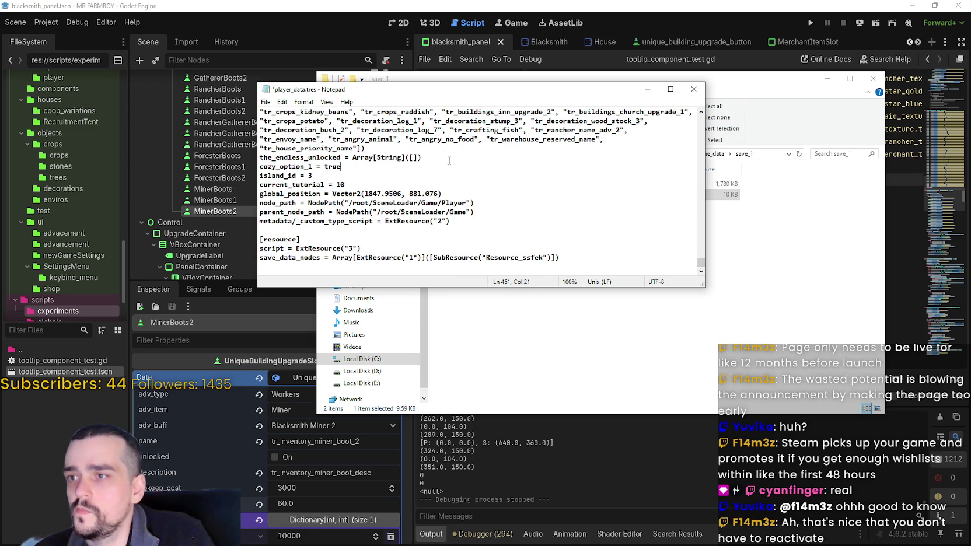
pyautogui.click(694, 90)
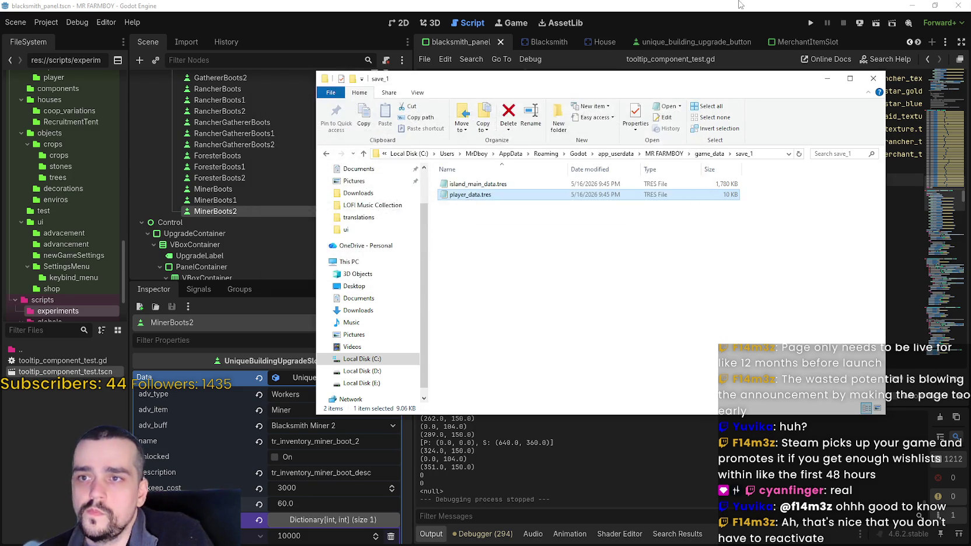
pyautogui.click(809, 24)
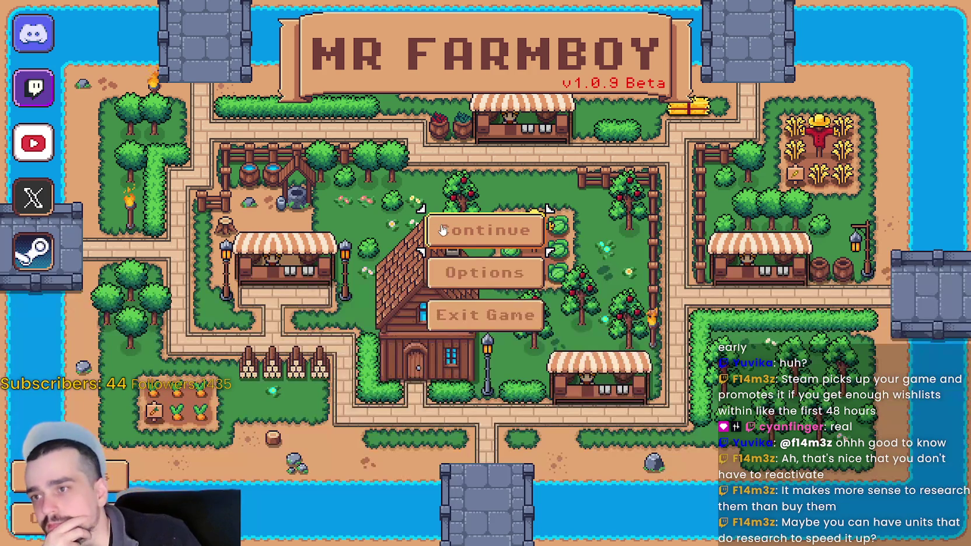
# Load Save 1 (Normal) from the save game list.
pyautogui.click(442, 230)
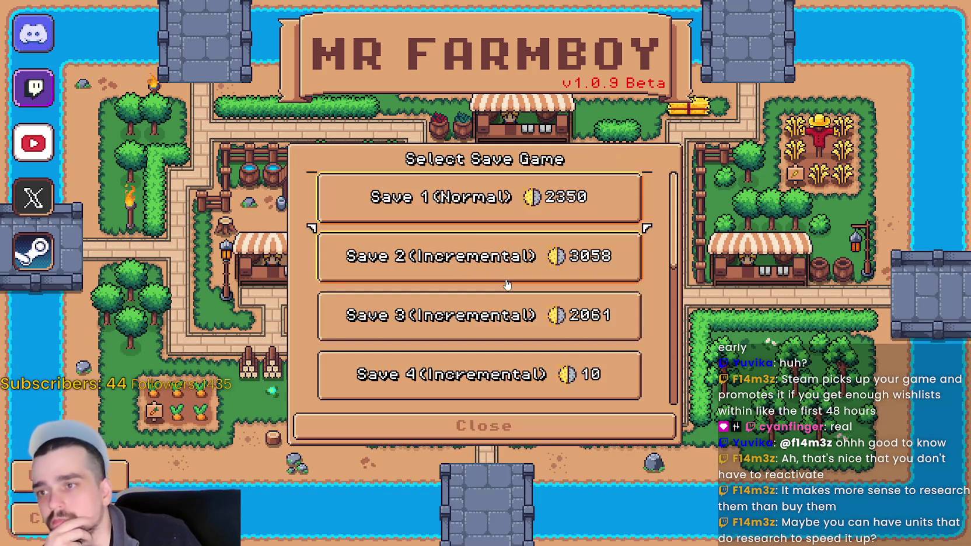
pyautogui.click(417, 205)
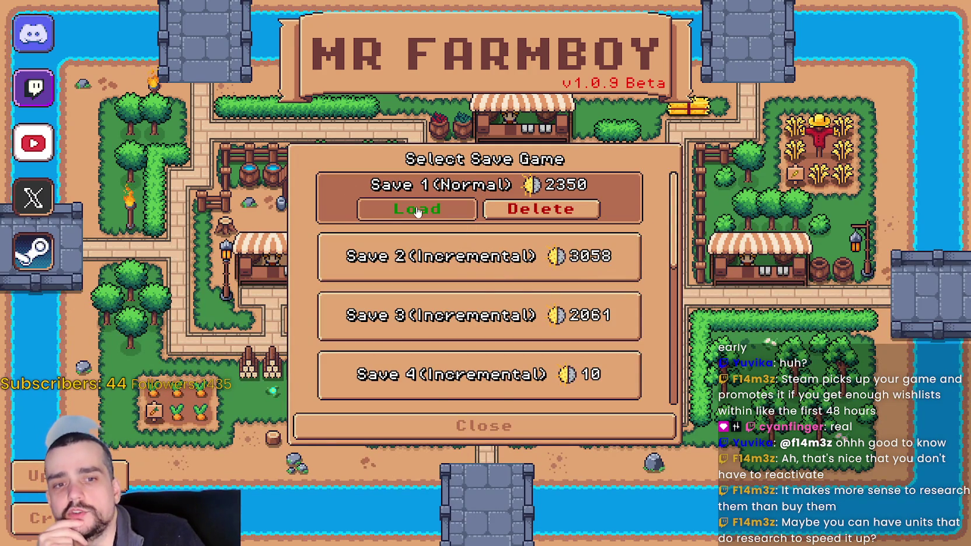
pyautogui.click(418, 210)
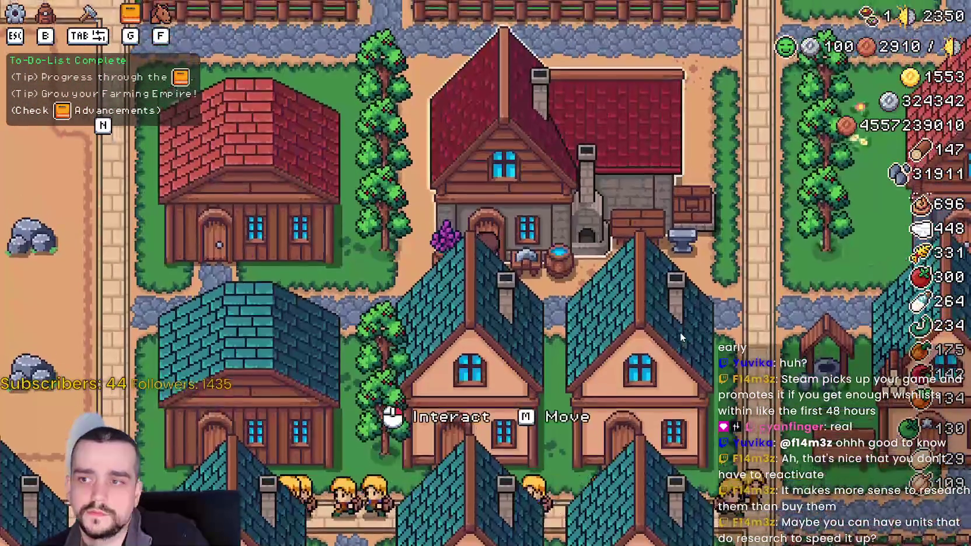
# Open the Blacksmith panel and read each boot buff's tooltip, including Farmer and Gatherer Boots.
pyautogui.click(679, 332)
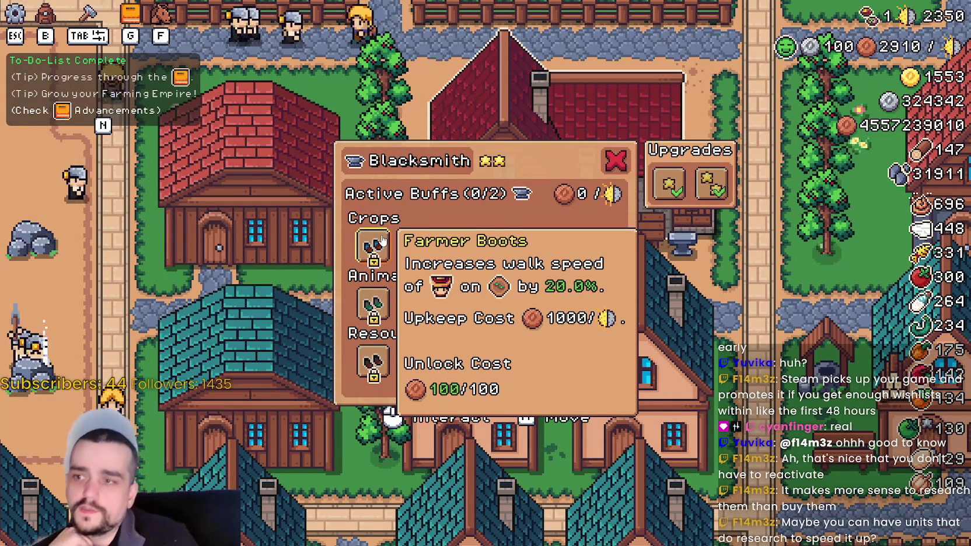
pyautogui.moveTo(515, 251)
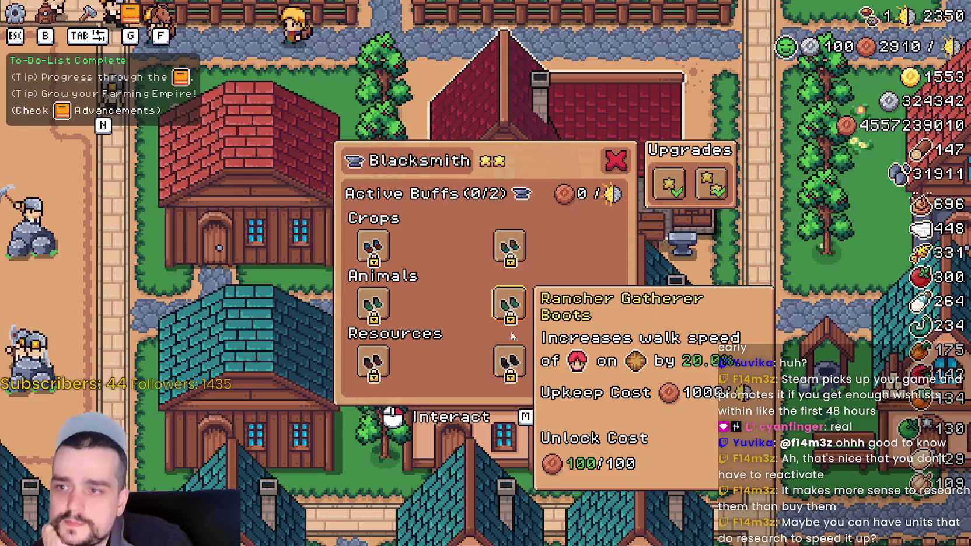
pyautogui.moveTo(515, 335)
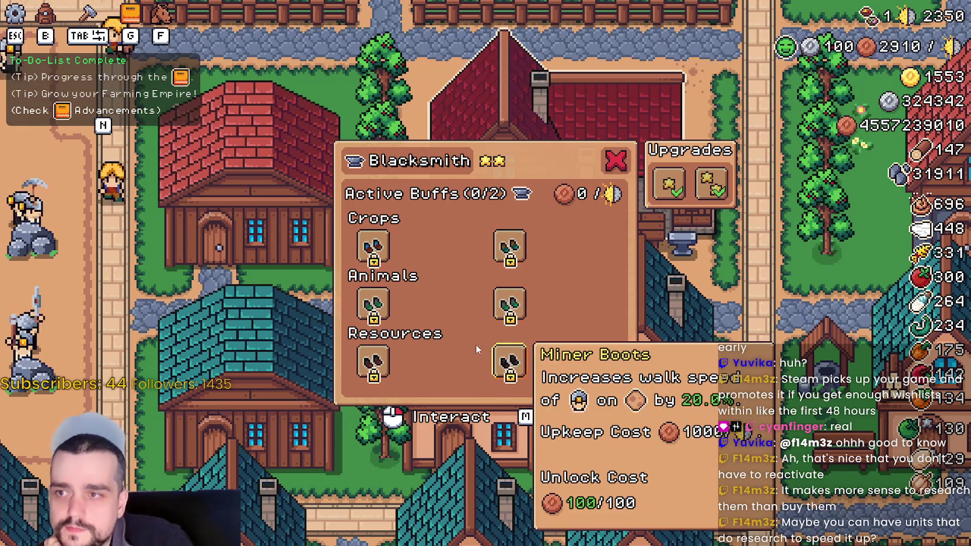
pyautogui.moveTo(384, 264)
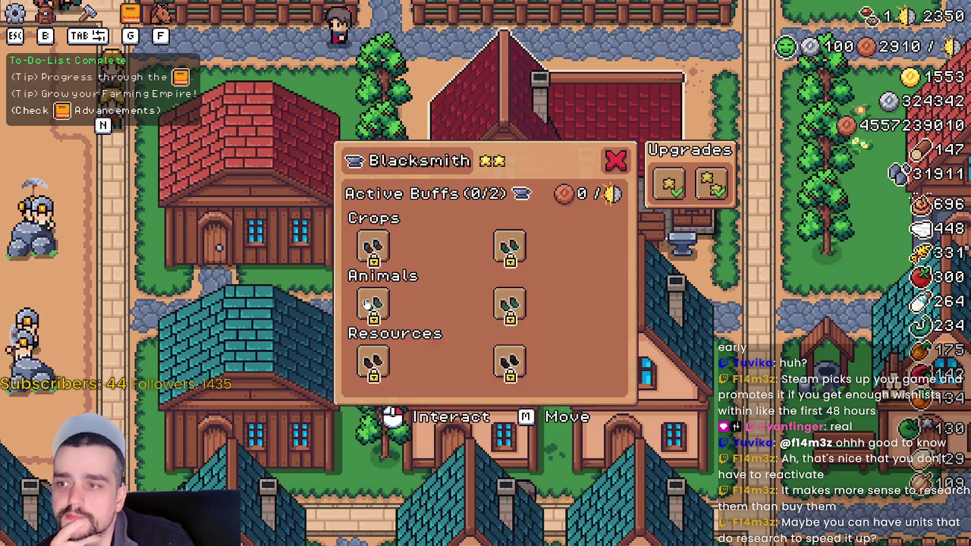
pyautogui.moveTo(367, 367)
pyautogui.moveTo(505, 360)
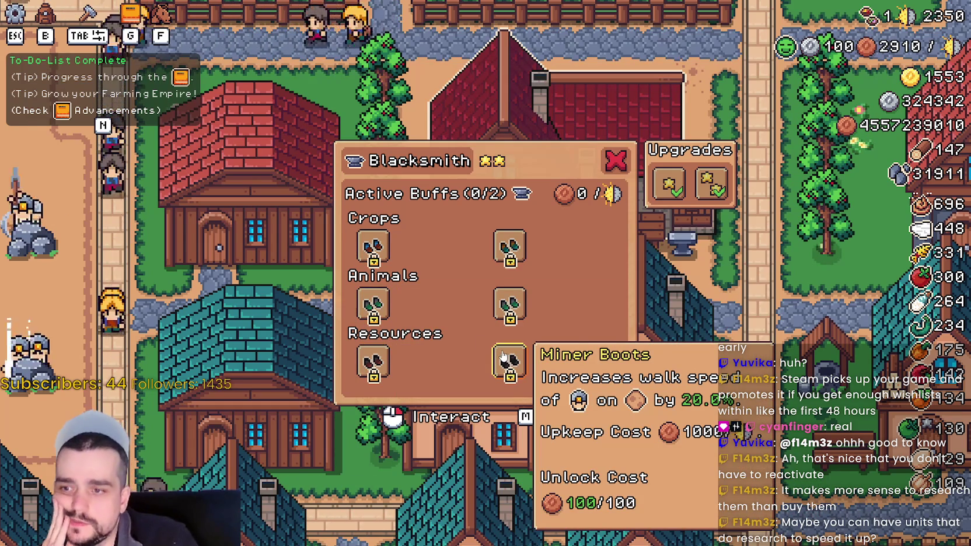
pyautogui.moveTo(515, 308)
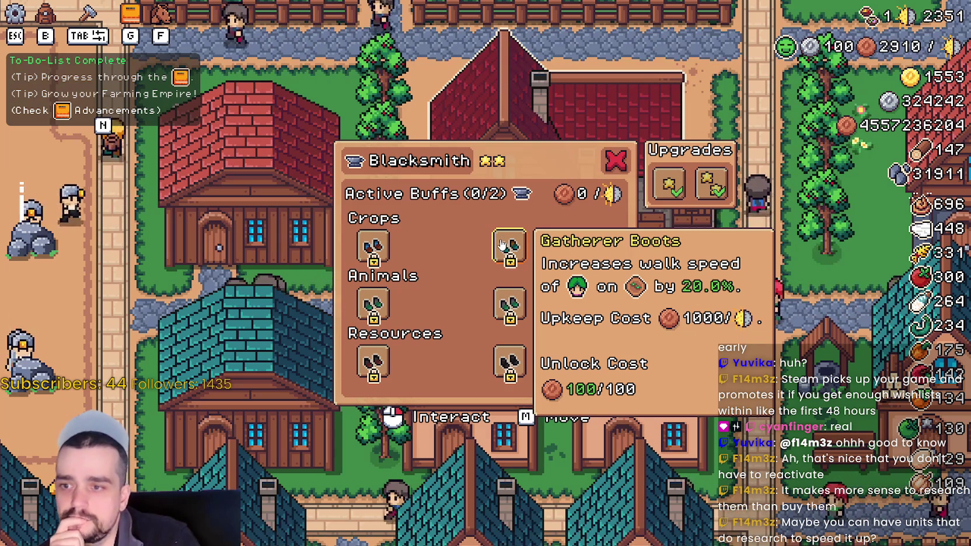
pyautogui.moveTo(376, 239)
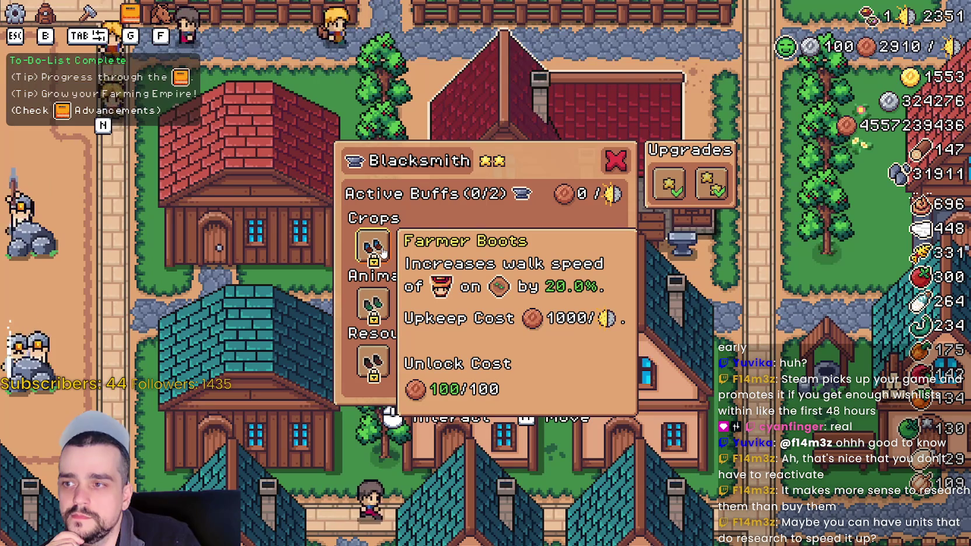
pyautogui.moveTo(553, 264)
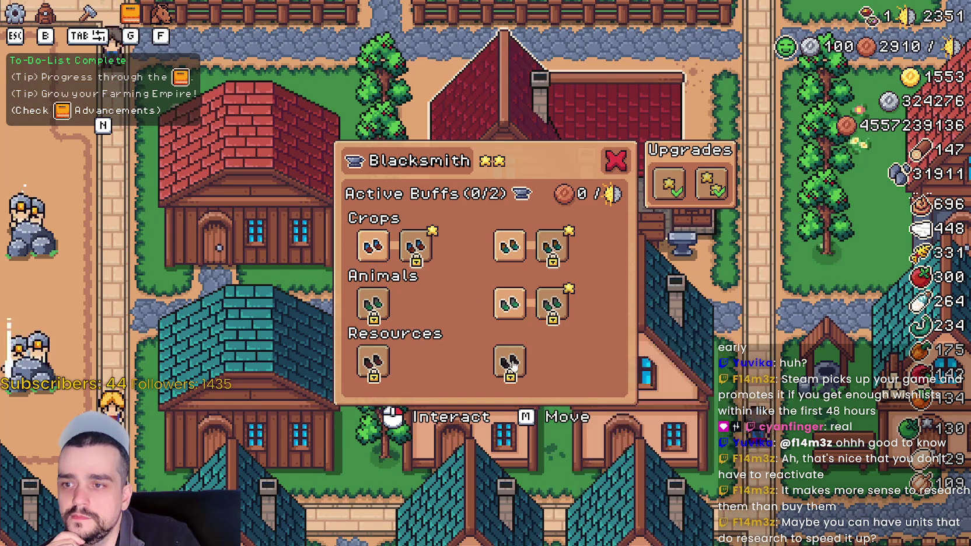
# Unlock the upgraded Miner, Farmer, Forester, Crops and Animals boot buffs.
pyautogui.moveTo(606, 304)
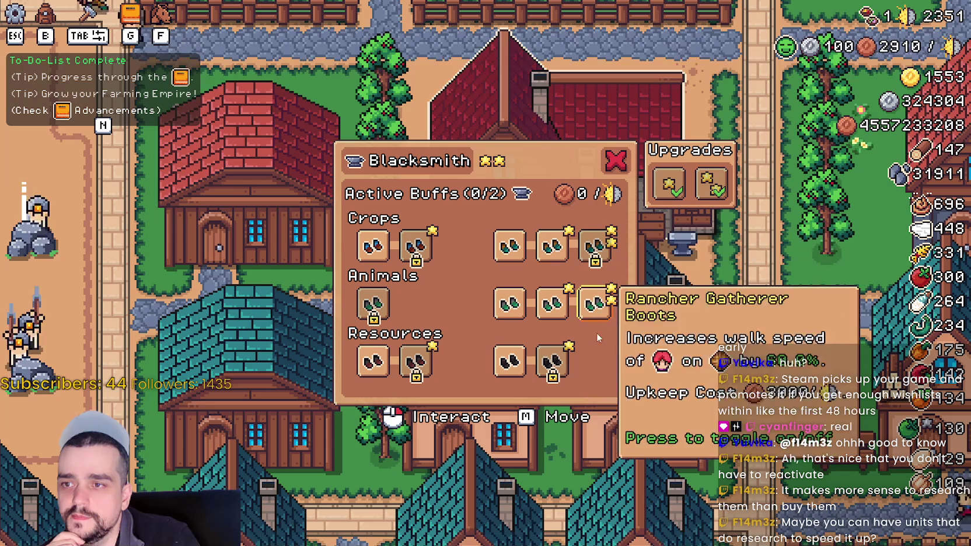
pyautogui.click(559, 371)
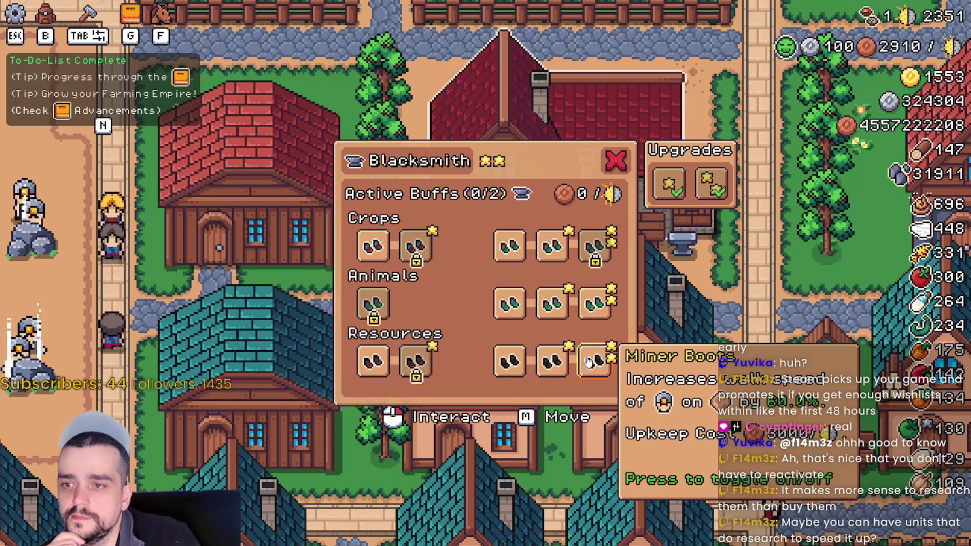
pyautogui.click(595, 245)
pyautogui.click(416, 248)
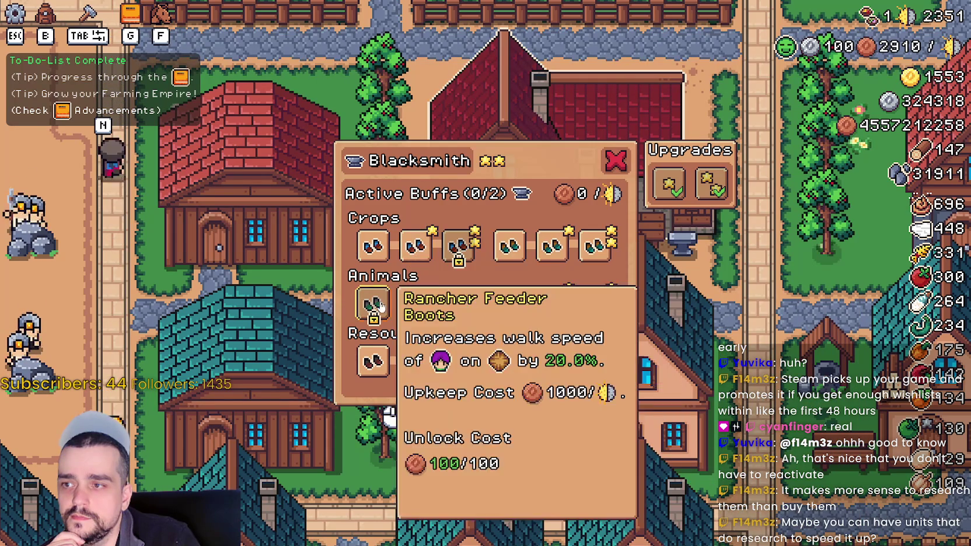
pyautogui.click(458, 367)
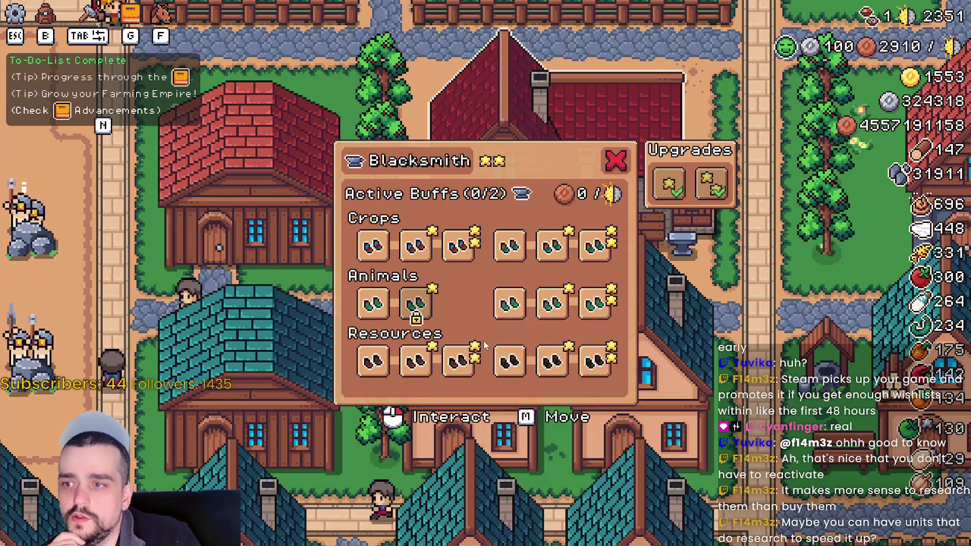
pyautogui.click(415, 303)
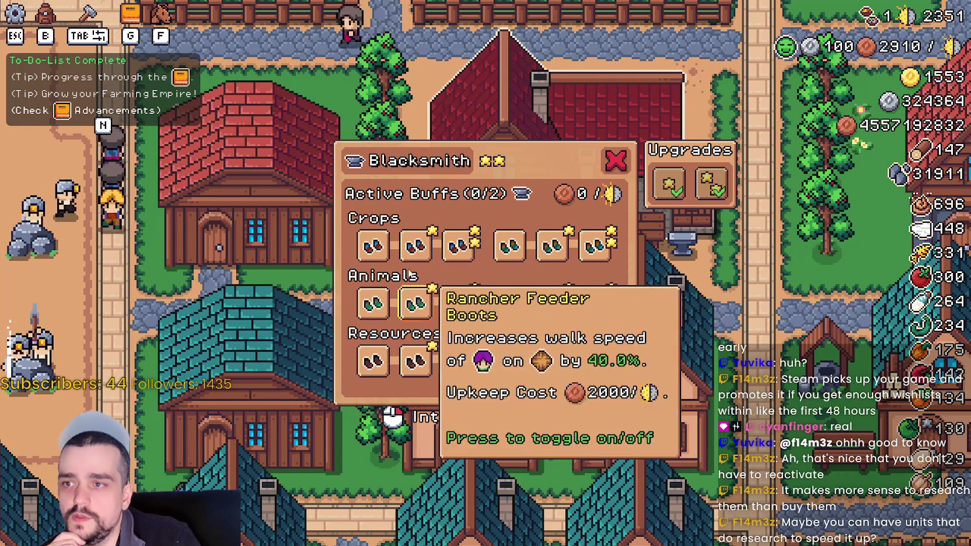
pyautogui.click(457, 308)
# Switch on six boot buffs, including Gatherer, Farmer and Miner Boots, reaching 6/6 active at 15000 upkeep.
pyautogui.click(458, 304)
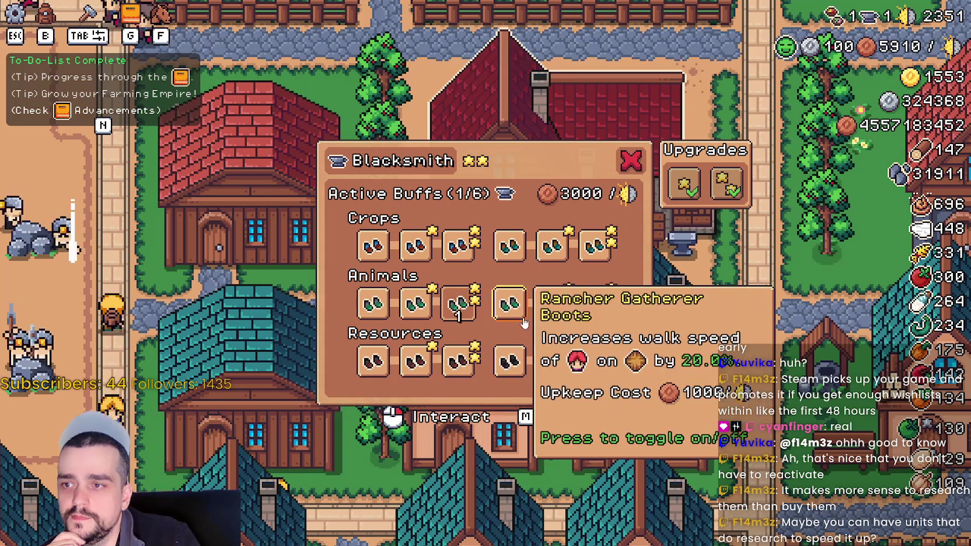
pyautogui.click(551, 304)
pyautogui.click(595, 245)
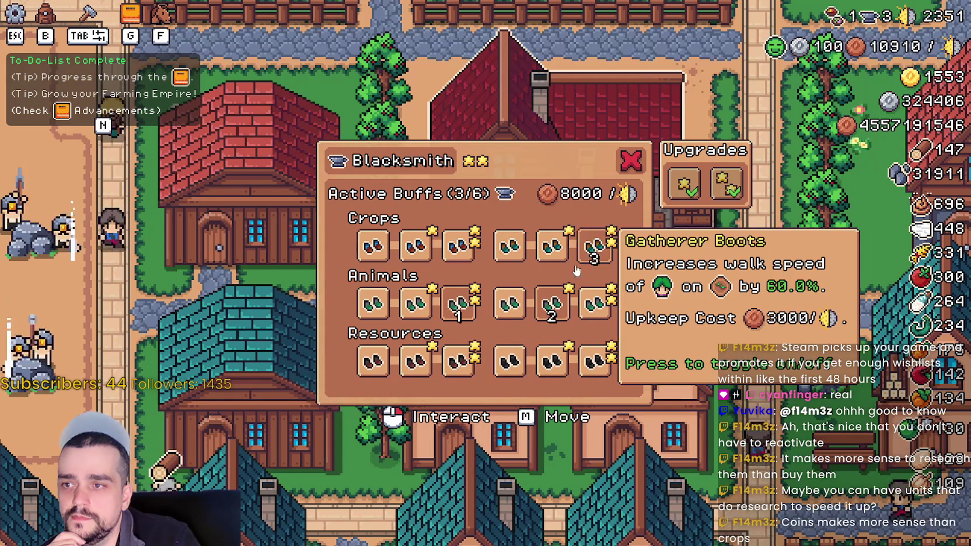
pyautogui.click(415, 245)
pyautogui.click(594, 362)
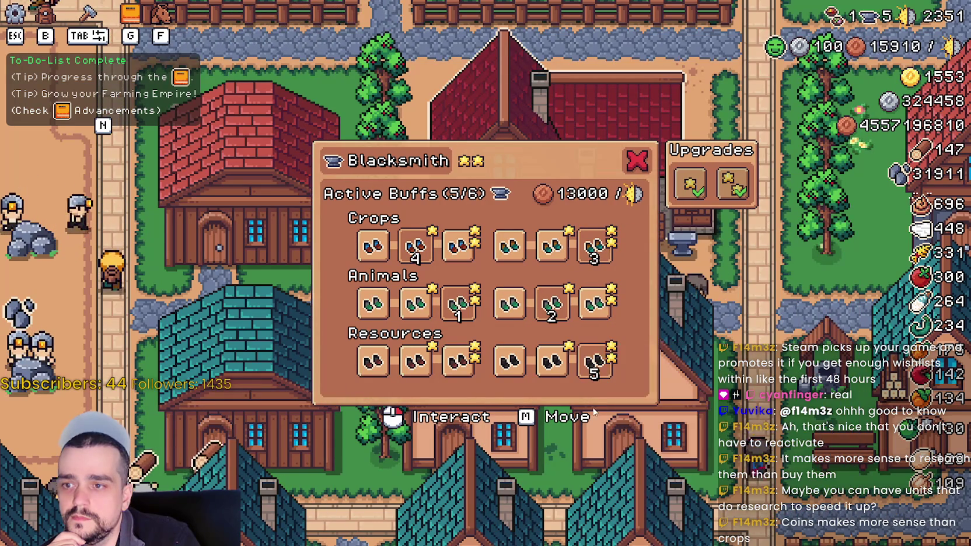
pyautogui.click(415, 361)
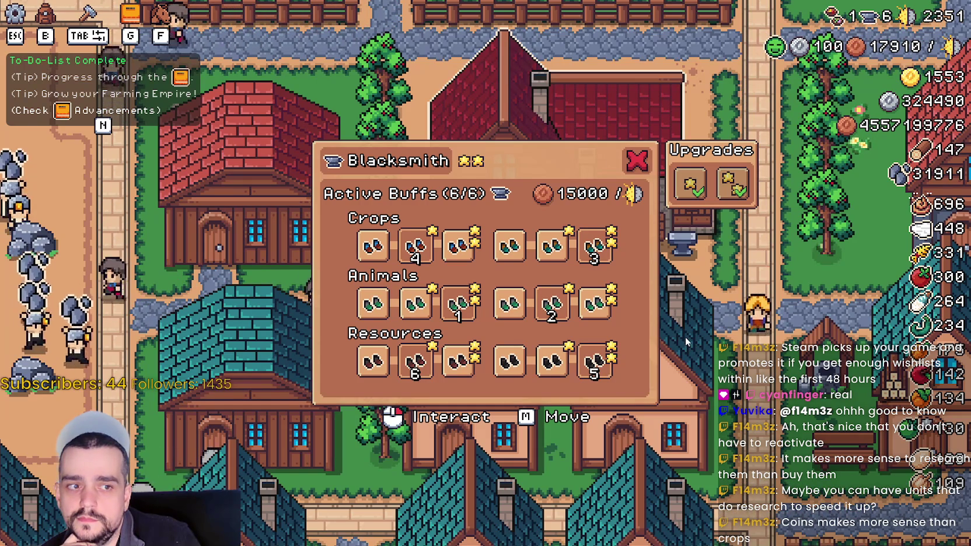
pyautogui.moveTo(550, 322)
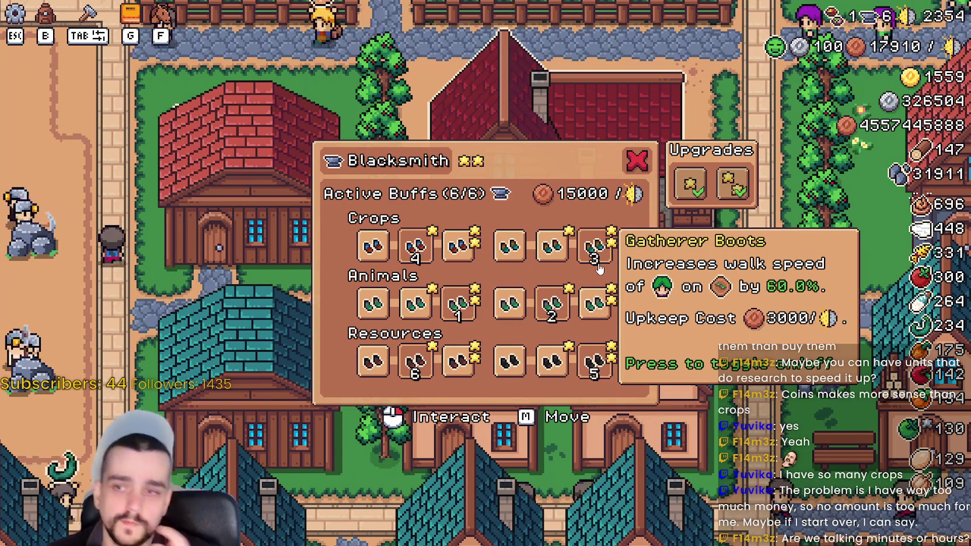
pyautogui.click(636, 161)
pyautogui.scroll(-5, 591, 328)
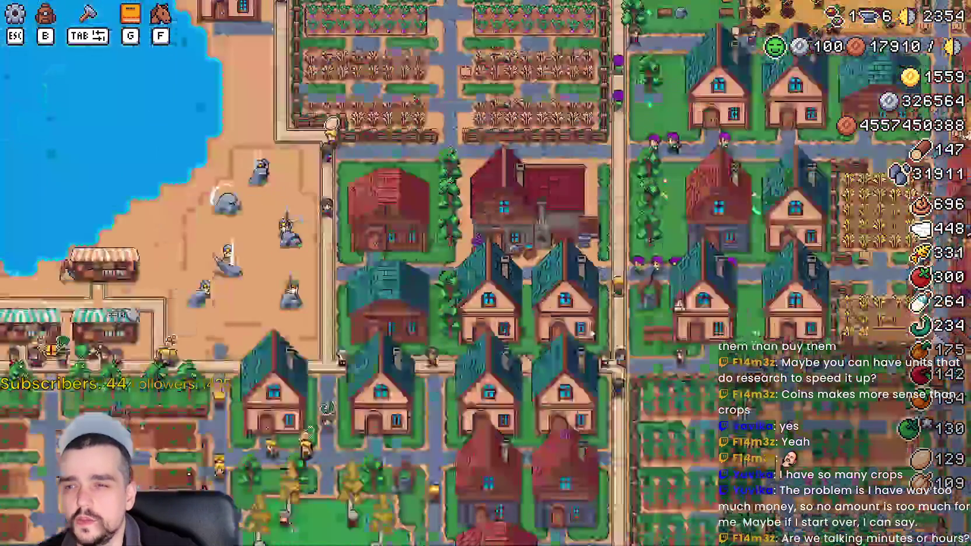
pyautogui.scroll(4, 590, 328)
pyautogui.scroll(3, 590, 327)
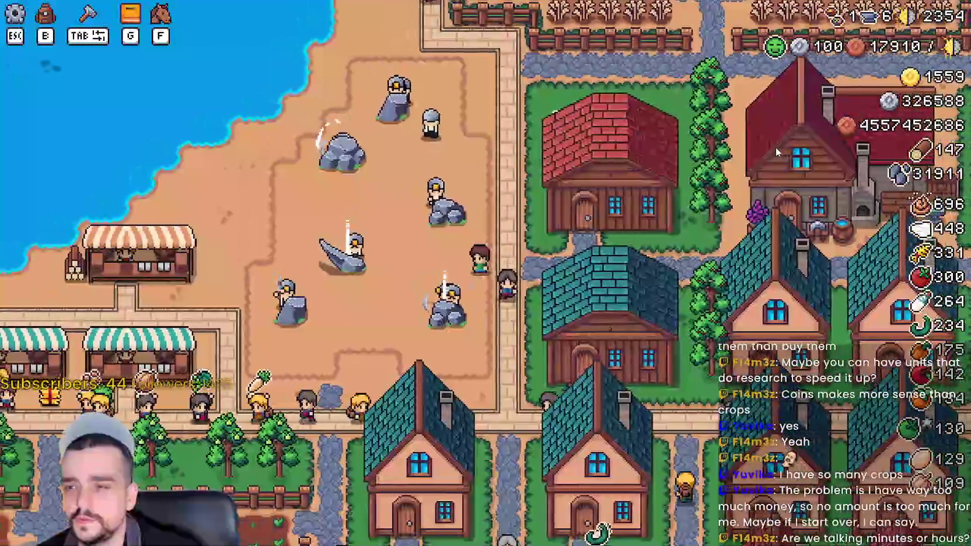
pyautogui.press('d')
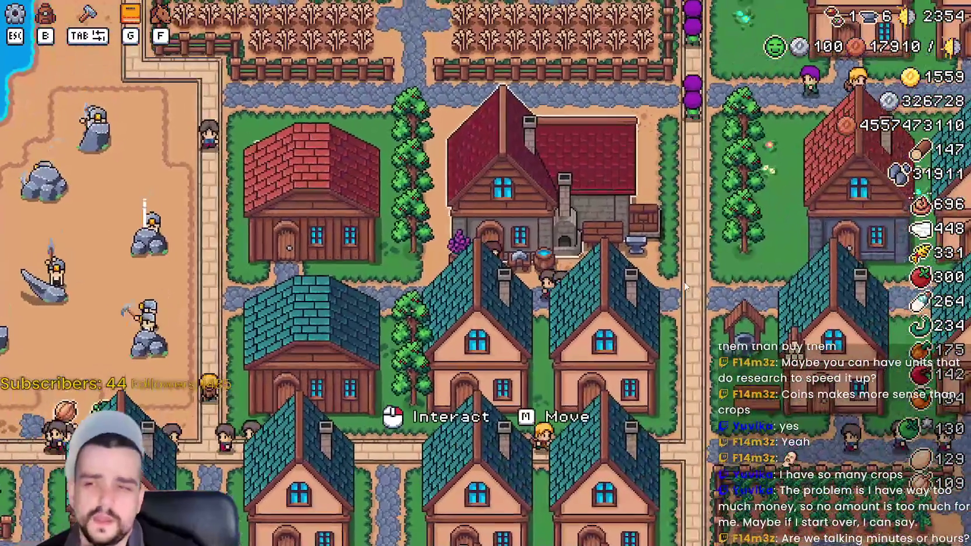
pyautogui.click(687, 286)
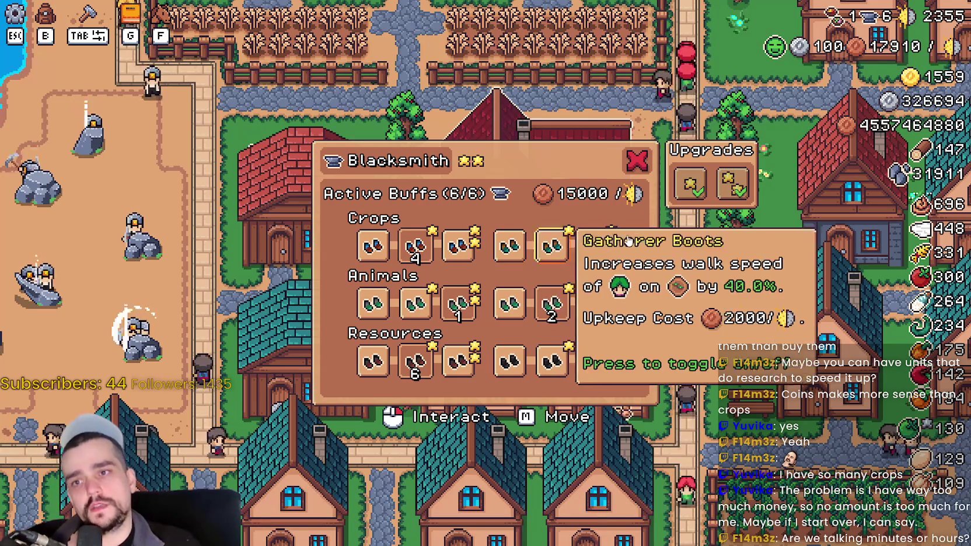
pyautogui.moveTo(722, 179)
pyautogui.moveTo(706, 198)
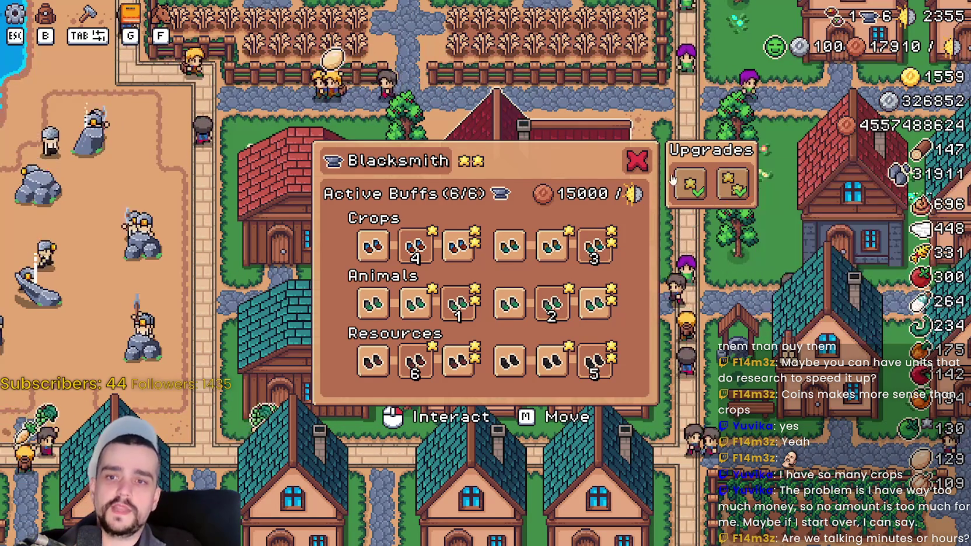
pyautogui.click(637, 164)
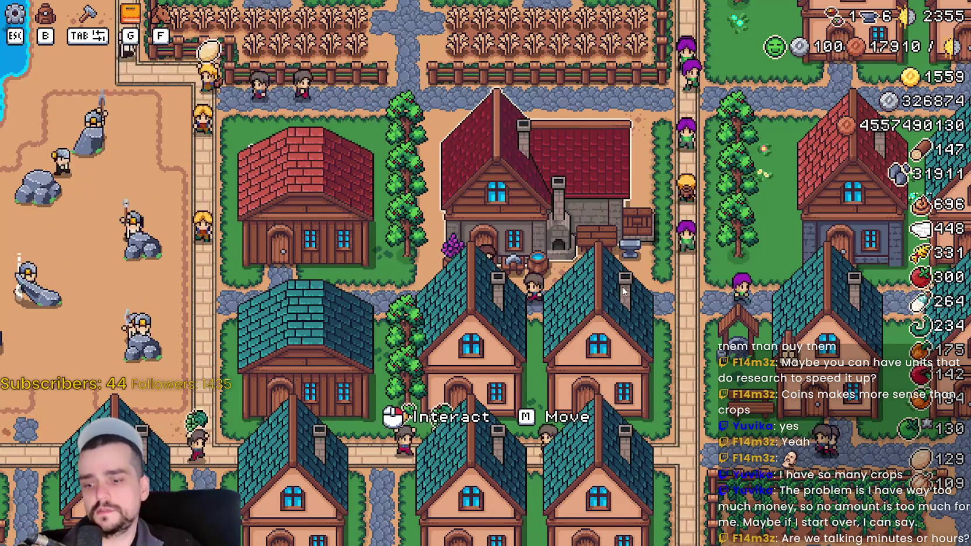
pyautogui.press('s')
pyautogui.press('d')
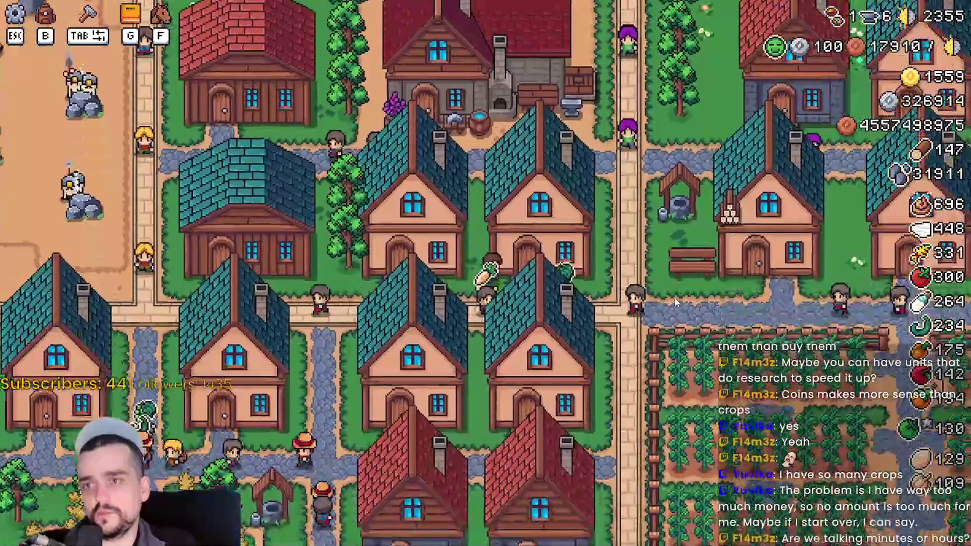
pyautogui.click(674, 300)
pyautogui.moveTo(704, 128)
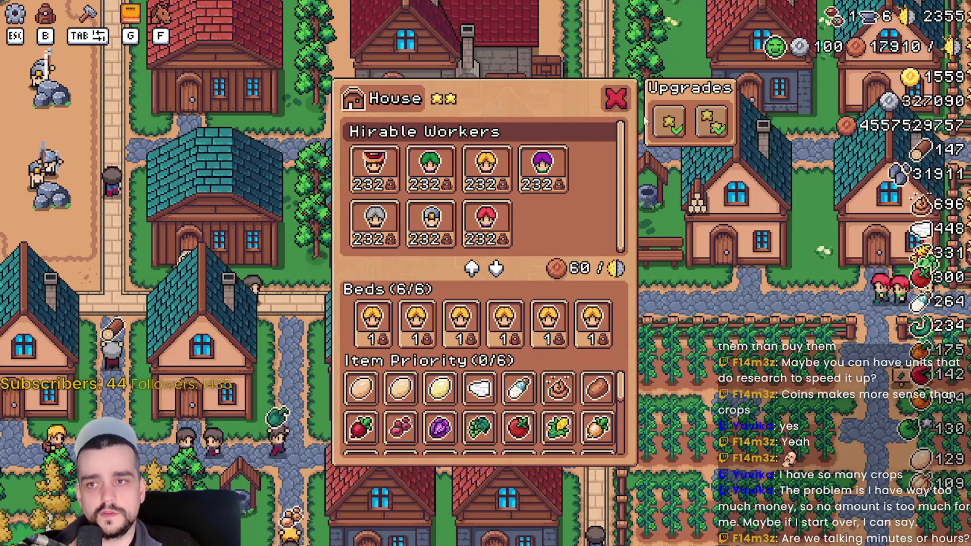
pyautogui.press('Escape')
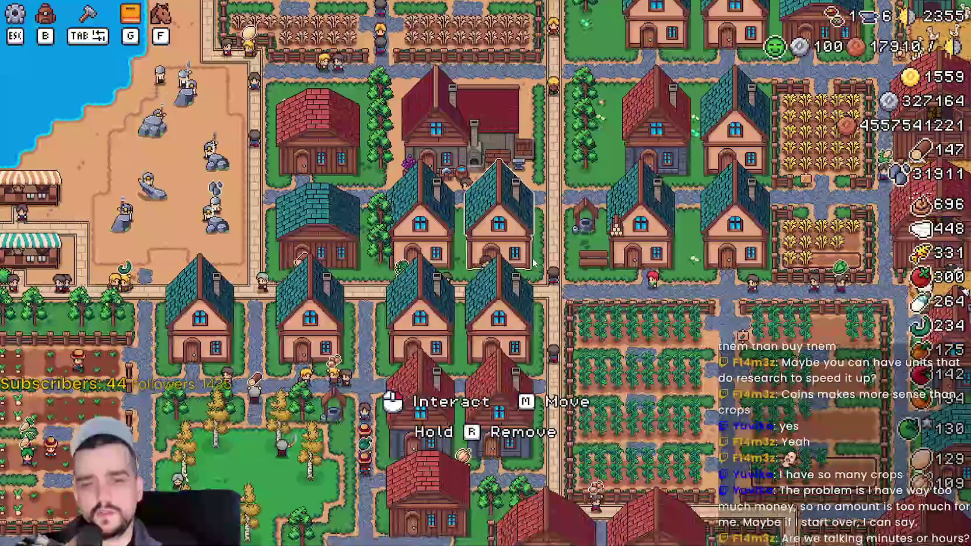
pyautogui.scroll(2, 687, 280)
pyautogui.click(496, 152)
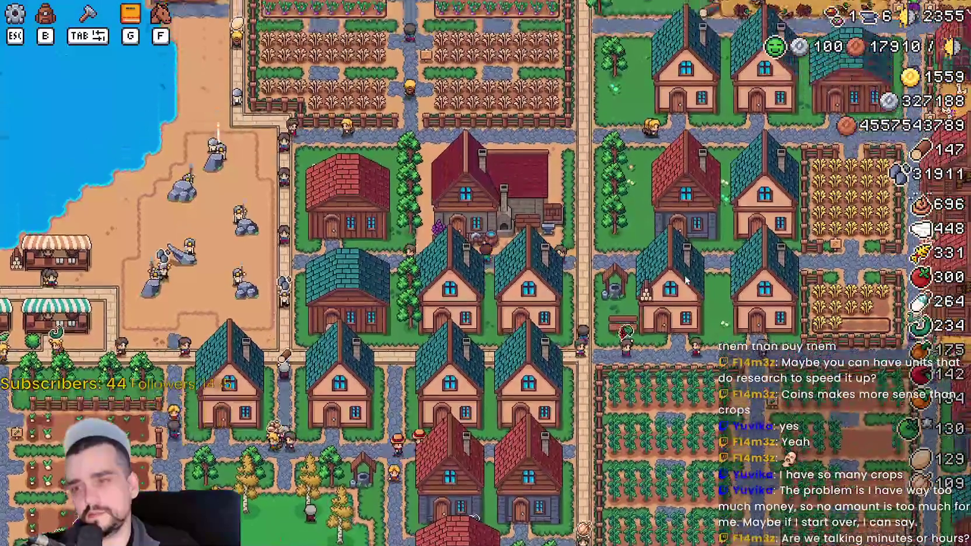
pyautogui.click(526, 233)
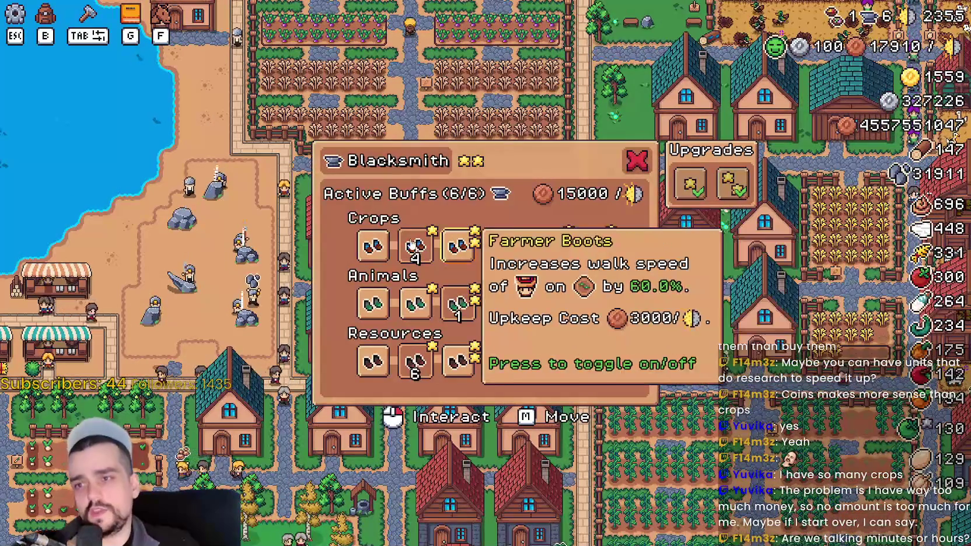
pyautogui.moveTo(703, 191)
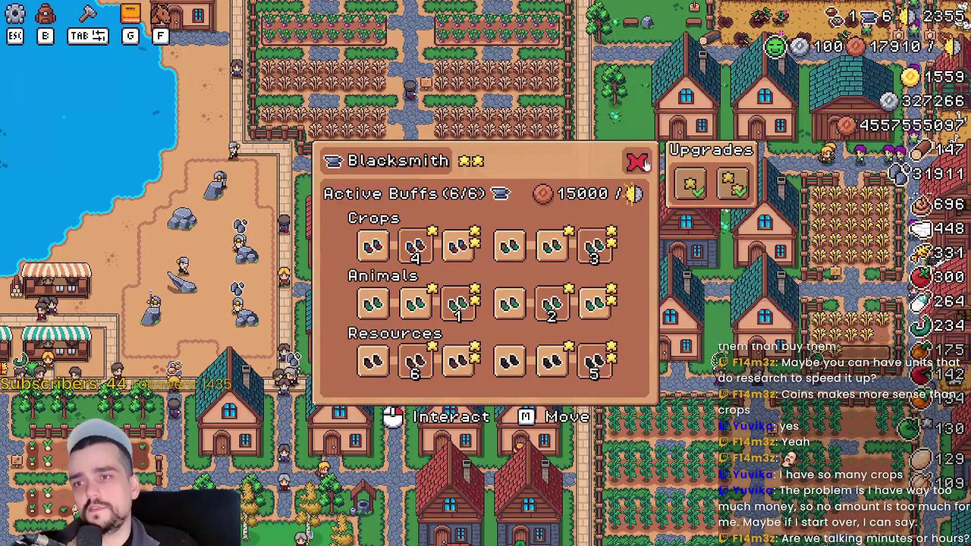
pyautogui.click(637, 160)
pyautogui.scroll(-5, 644, 290)
pyautogui.click(709, 274)
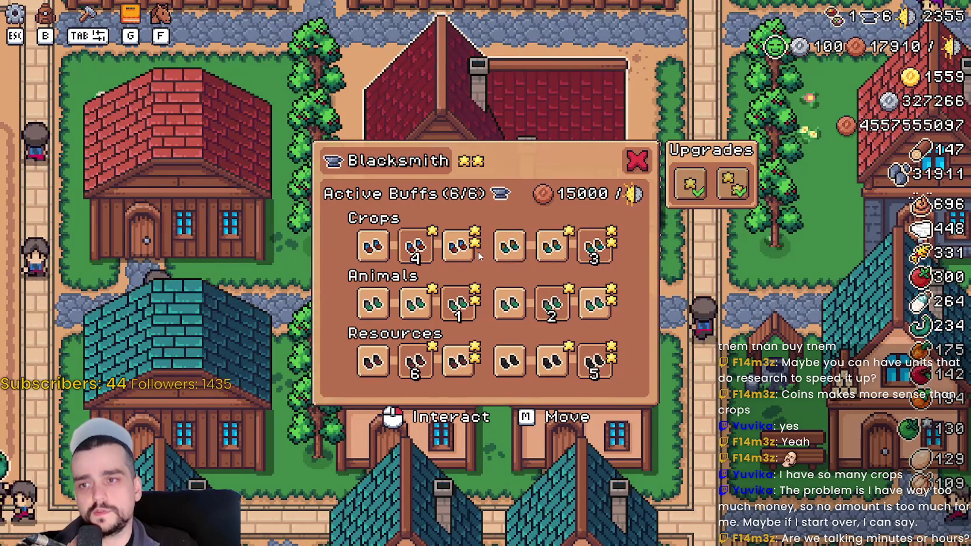
pyautogui.moveTo(506, 250)
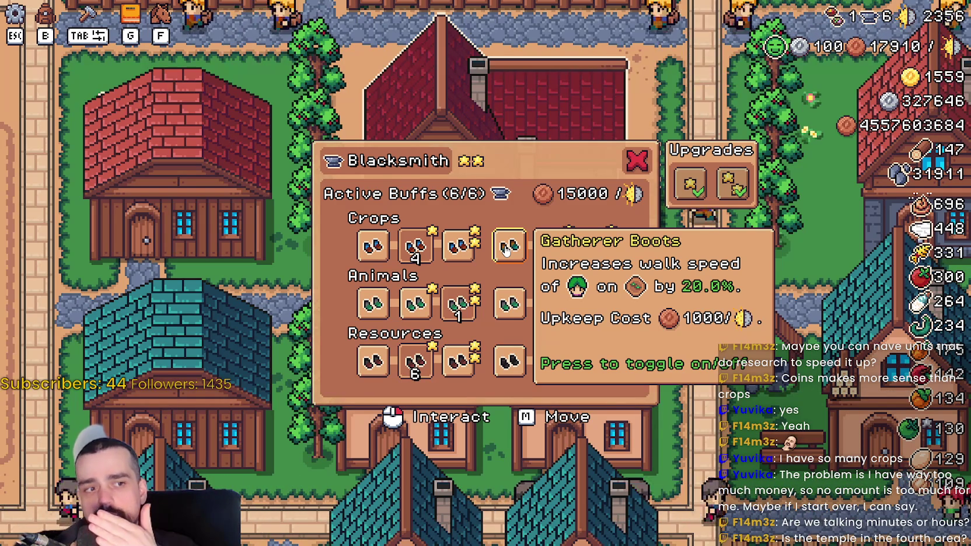
# Close the Blacksmith panel, ride past the quarry and market to the lakeside church, and dismount.
pyautogui.click(637, 161)
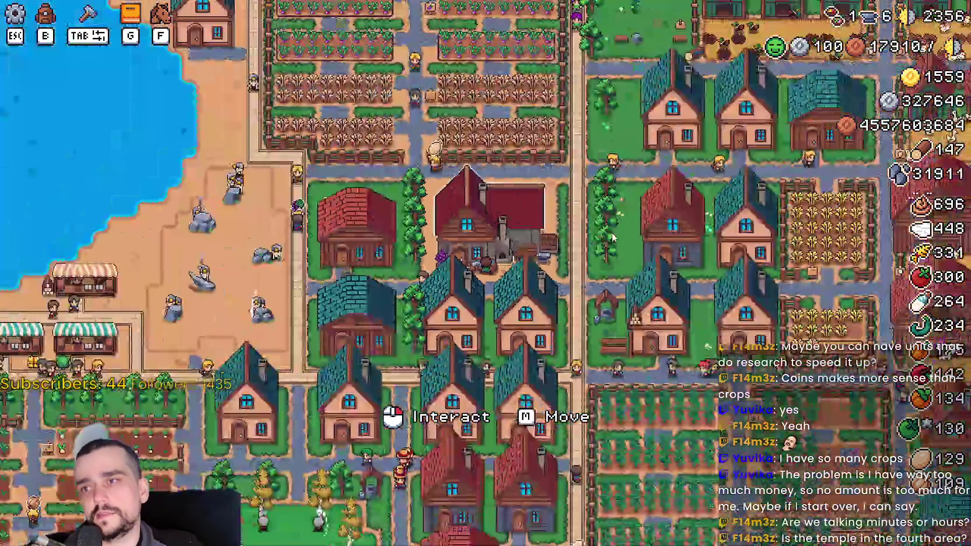
pyautogui.scroll(-5, 612, 238)
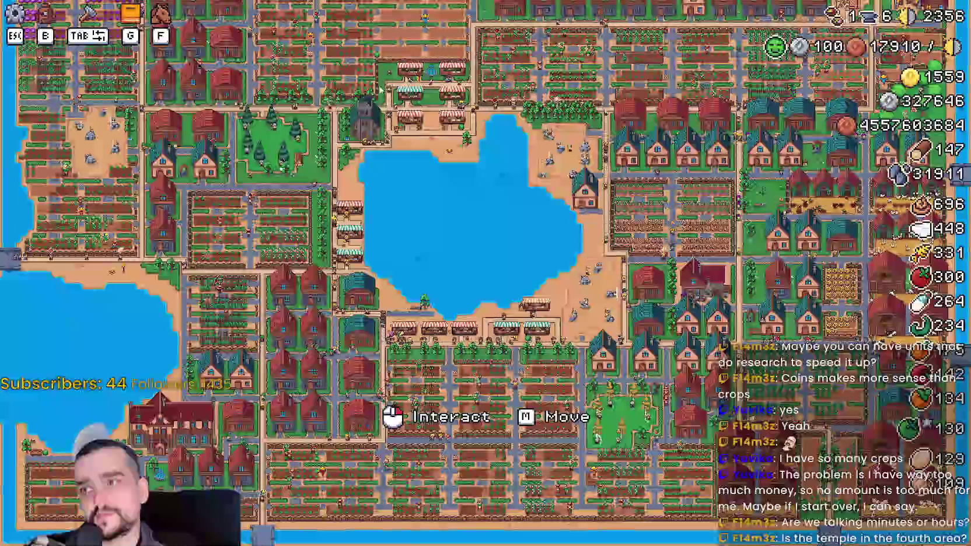
pyautogui.scroll(5, 360, 91)
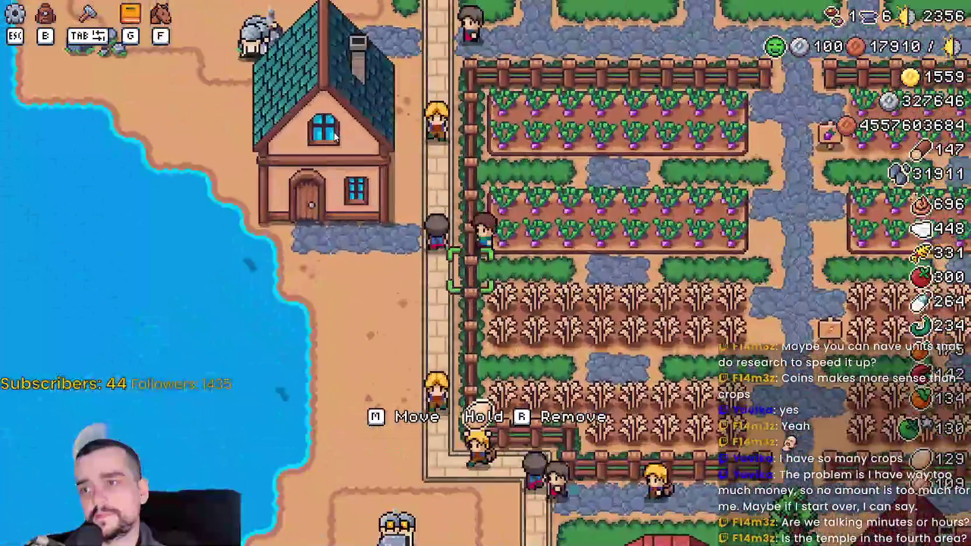
pyautogui.press('w')
pyautogui.press('a')
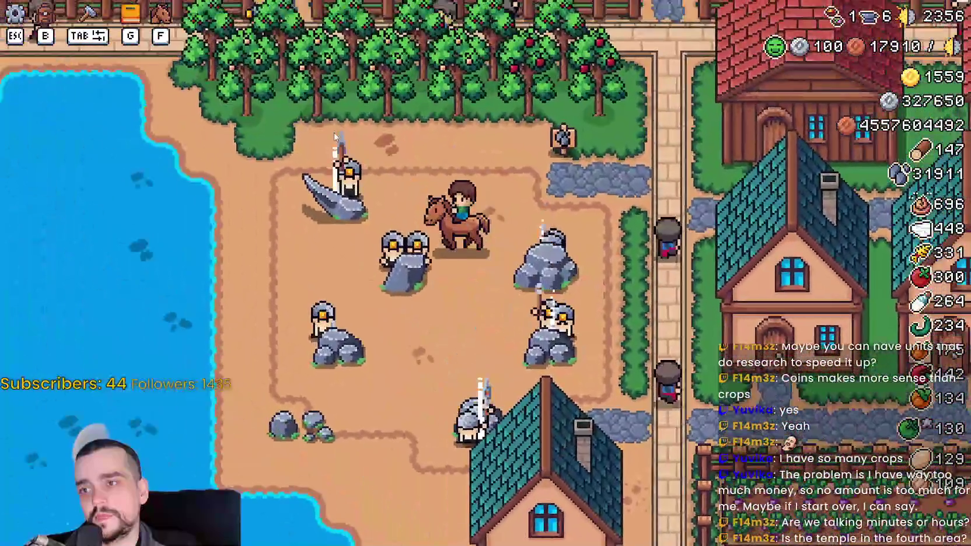
pyautogui.press('w')
pyautogui.press('a')
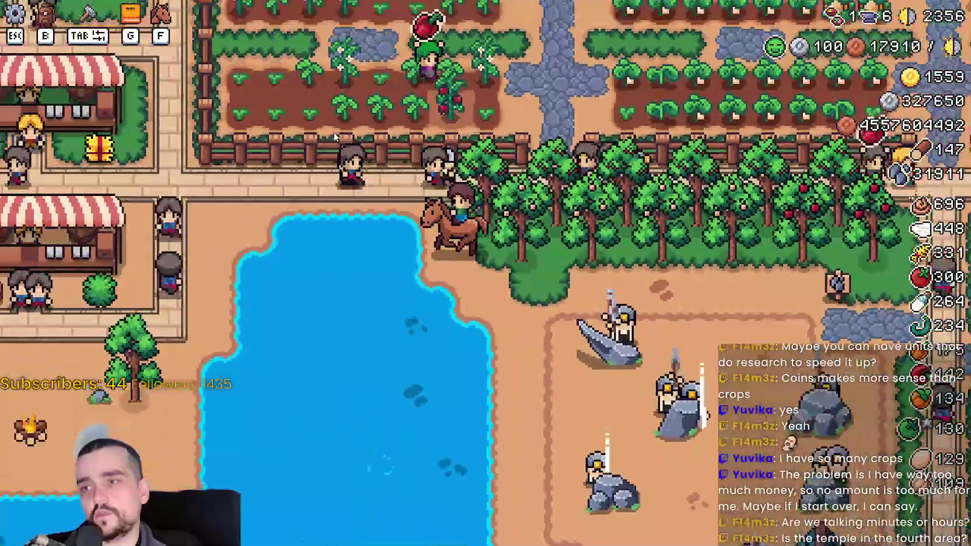
pyautogui.press('a')
pyautogui.scroll(-3, 613, 259)
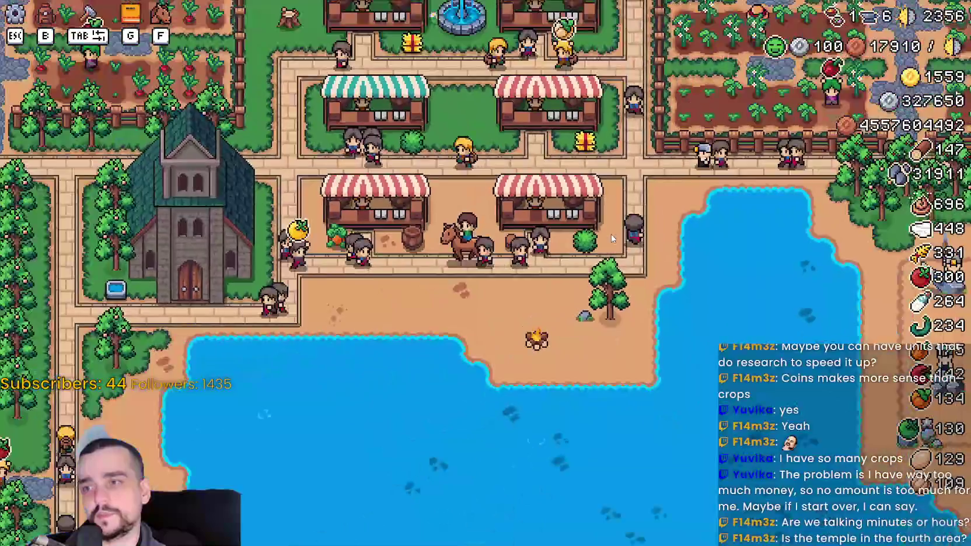
pyautogui.scroll(3, 608, 237)
pyautogui.press('a')
pyautogui.press('f')
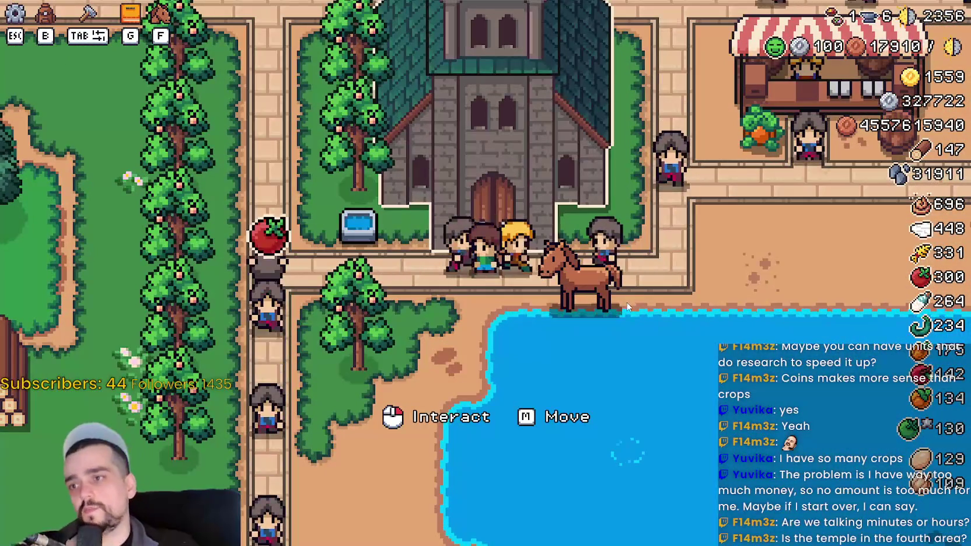
# Open the Temple's upgrades, read each blessing slot's tooltip, and close the window.
pyautogui.click(621, 295)
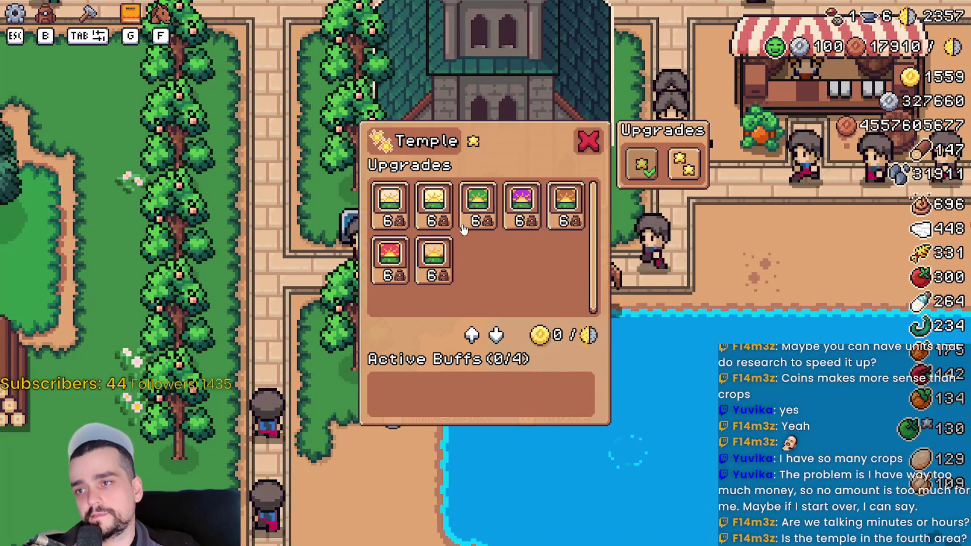
pyautogui.moveTo(469, 225)
pyautogui.moveTo(432, 218)
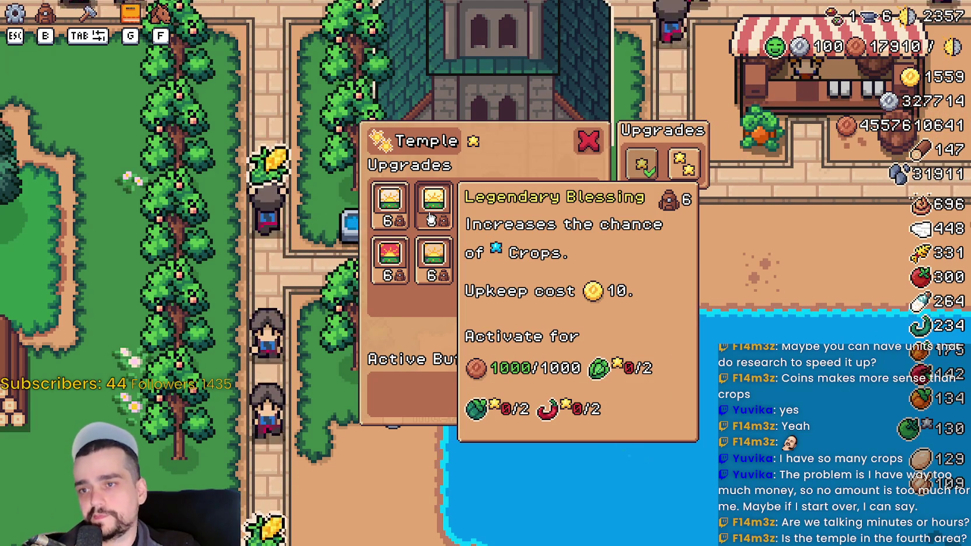
pyautogui.moveTo(403, 216)
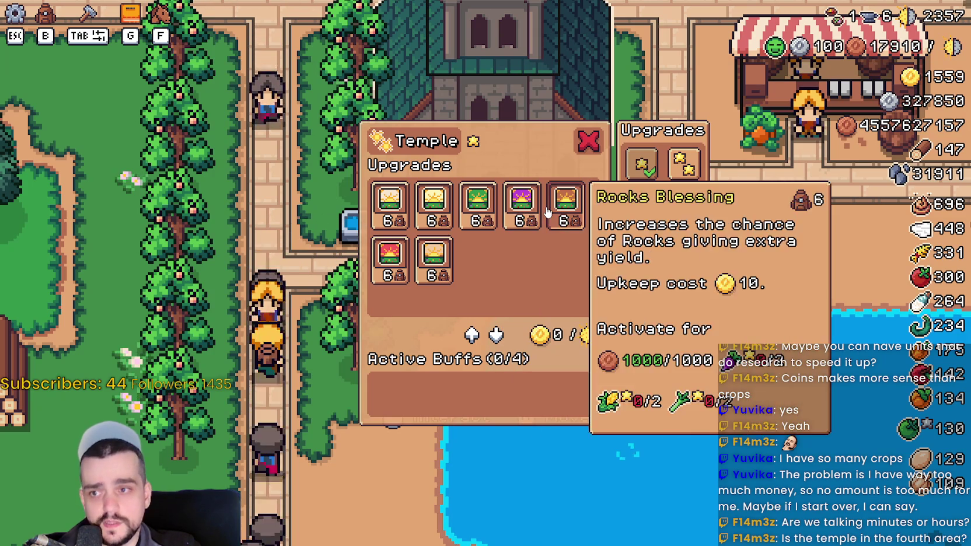
pyautogui.moveTo(558, 208)
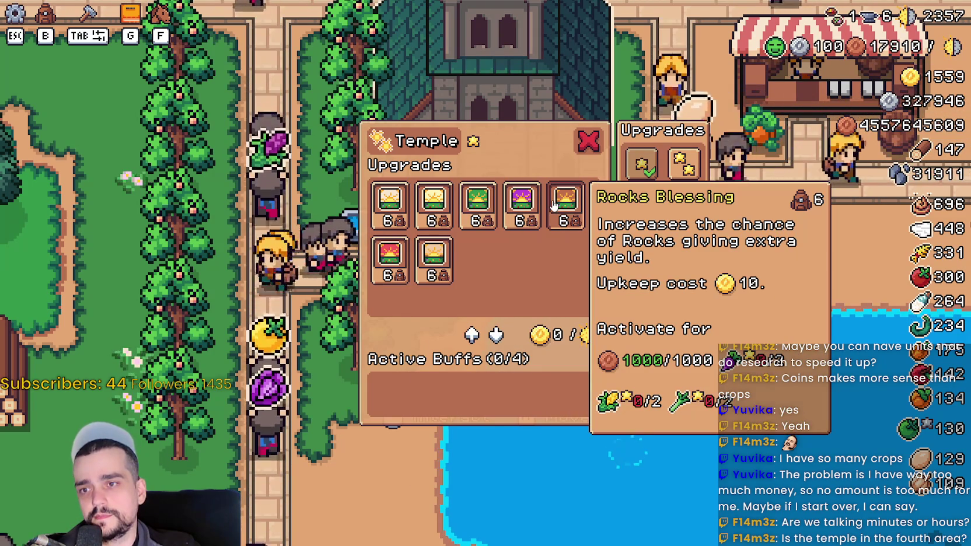
pyautogui.click(589, 142)
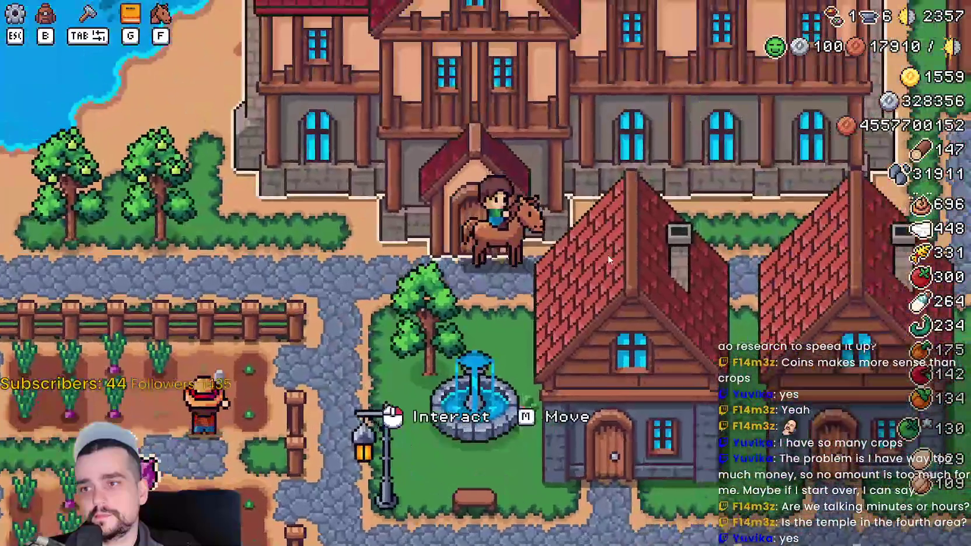
# Open the Inn's upgrades panel listing its dish buffs, such as Farmer's Dish.
pyautogui.rightClick(607, 259)
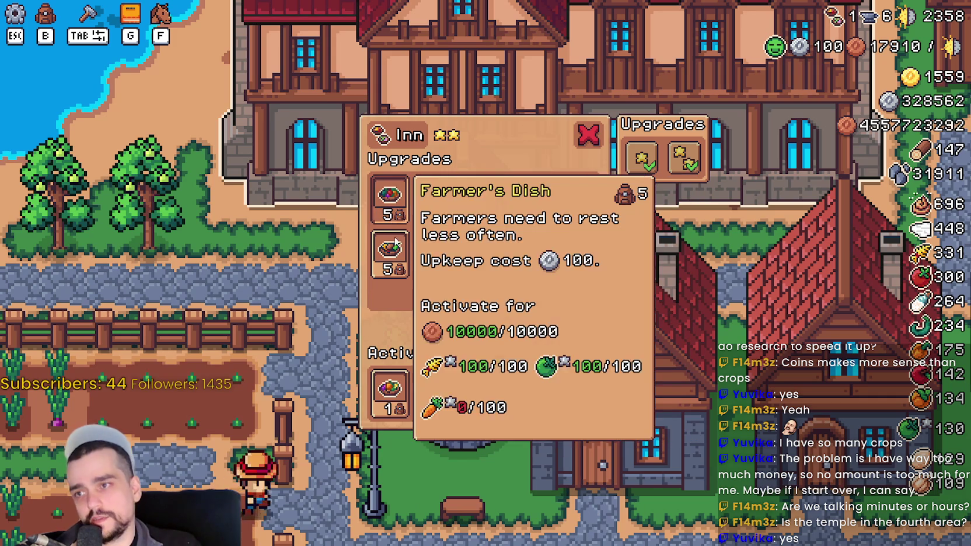
# Compare the Inn's Farmer's, Rancher's and Forester's Dish cards (100 upkeep each), then close the Inn Upgrades panel.
pyautogui.moveTo(424, 264)
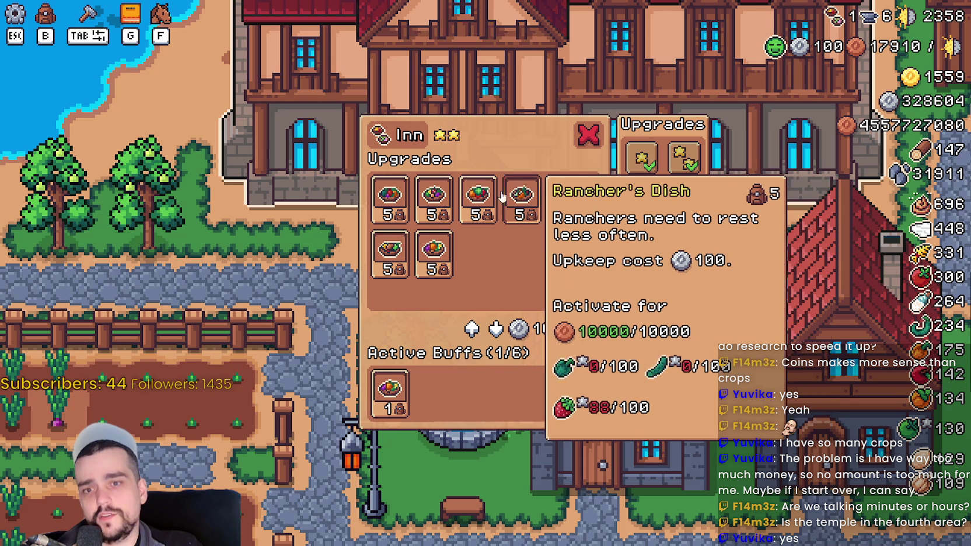
pyautogui.moveTo(394, 194)
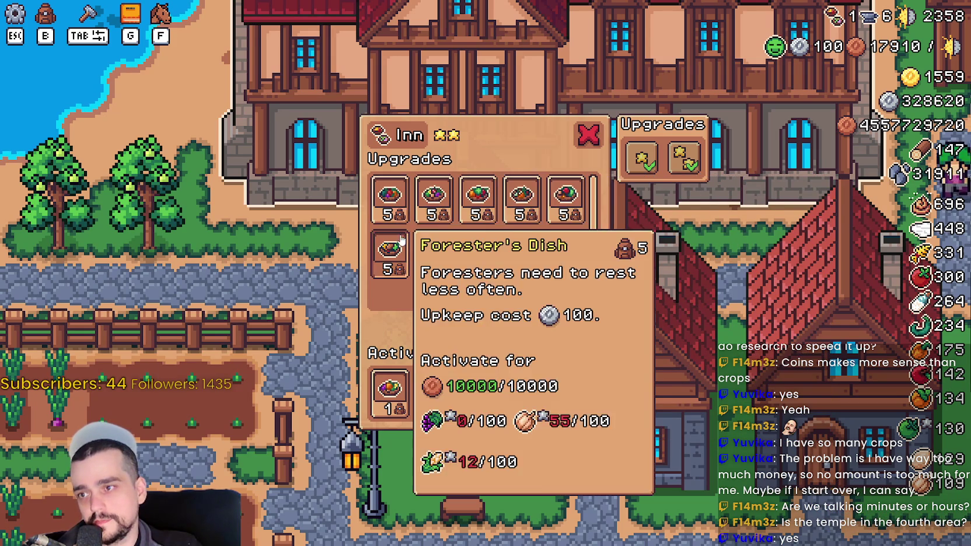
pyautogui.moveTo(577, 210)
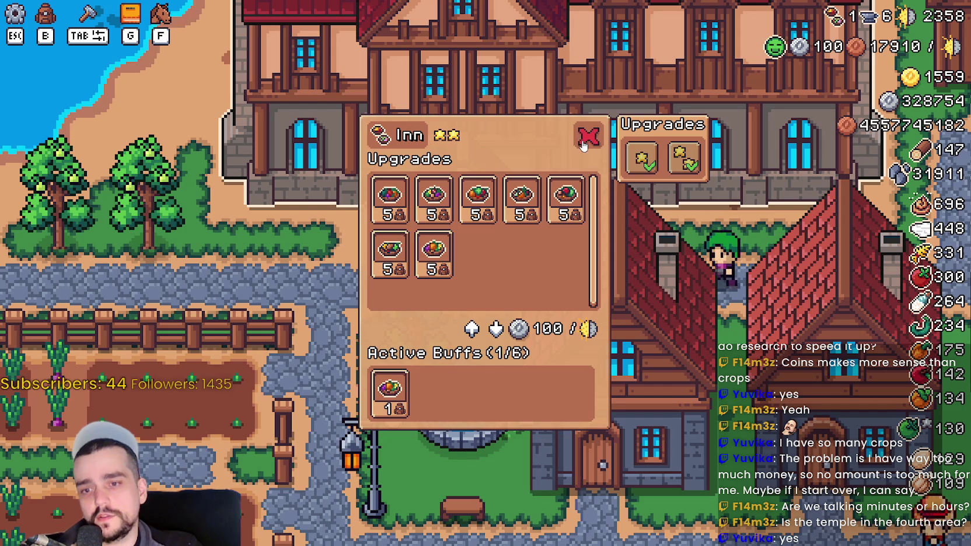
pyautogui.click(582, 146)
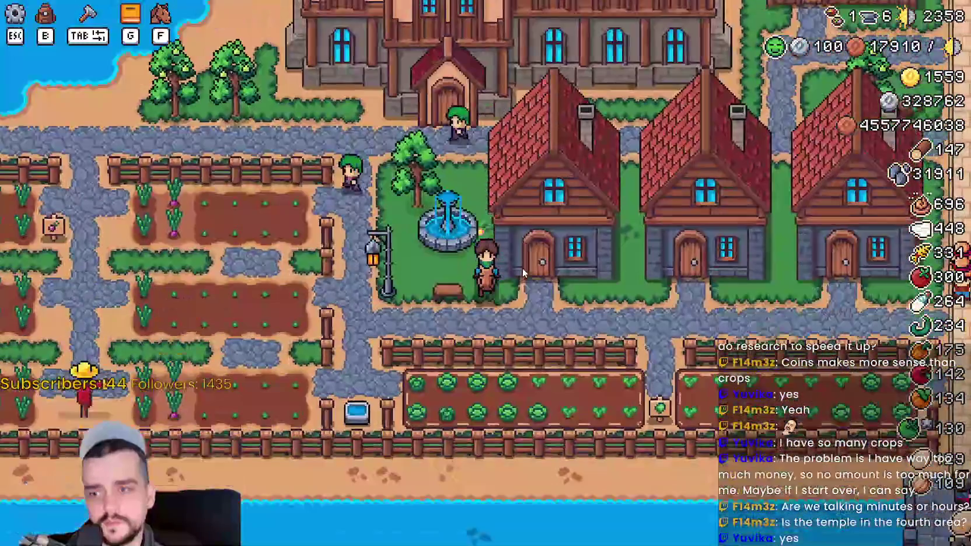
# Ride right along the path below the houses, across the road and through the crop field.
pyautogui.press('d')
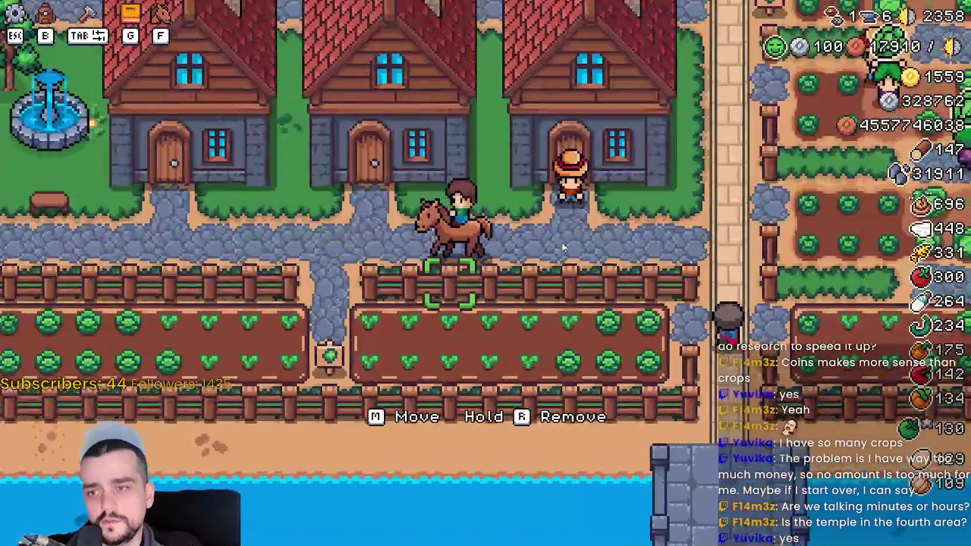
pyautogui.press('d')
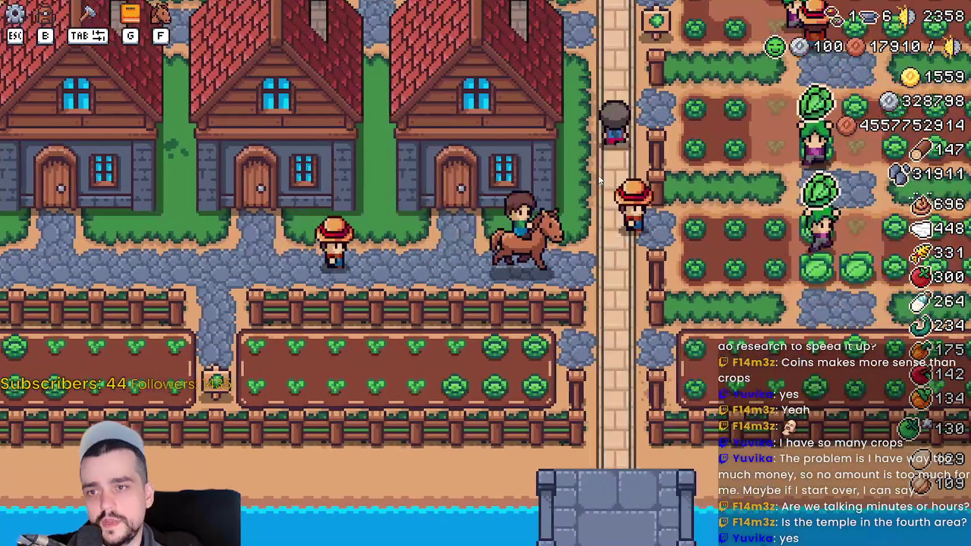
pyautogui.press('d')
pyautogui.press('w')
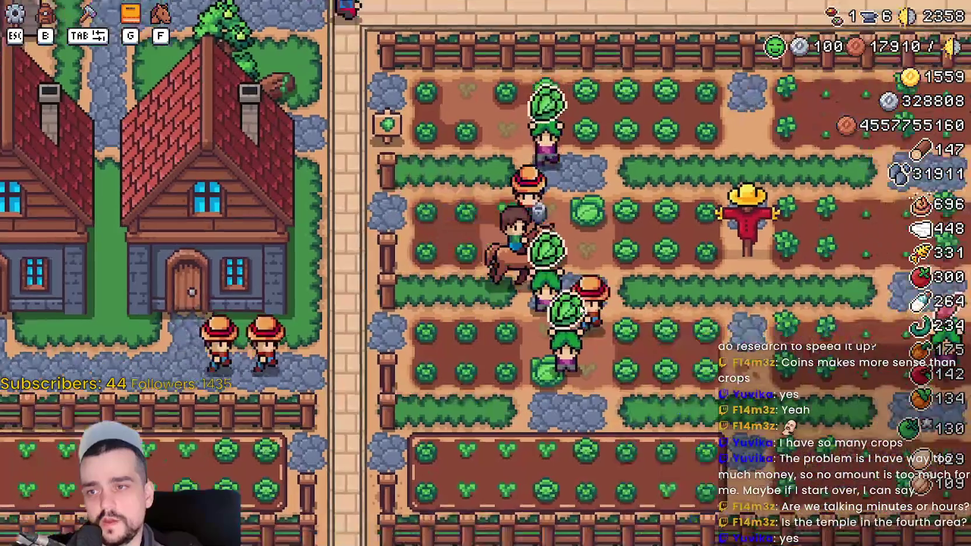
pyautogui.press('d')
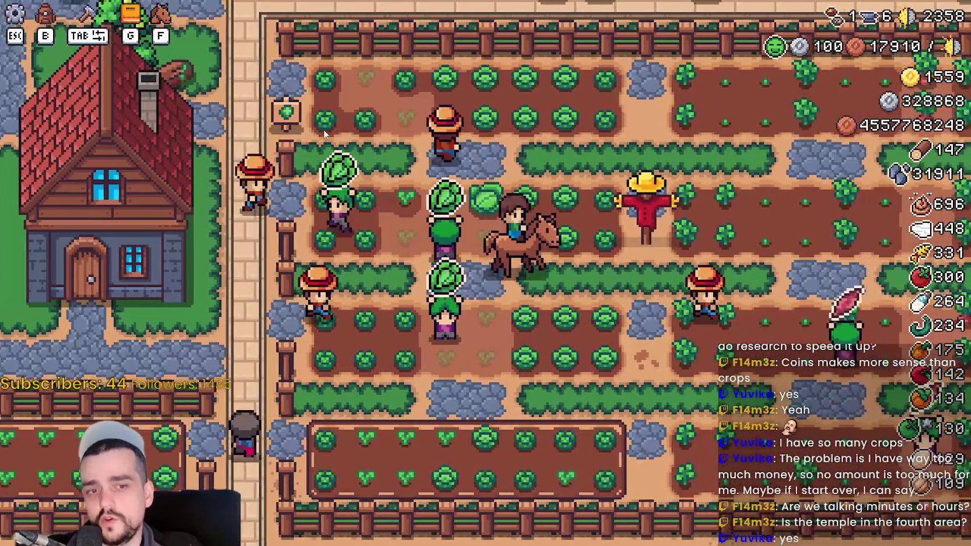
pyautogui.press('d')
# Open Advancements with G, view the Workers then Animals trees, and close the window.
pyautogui.press('g')
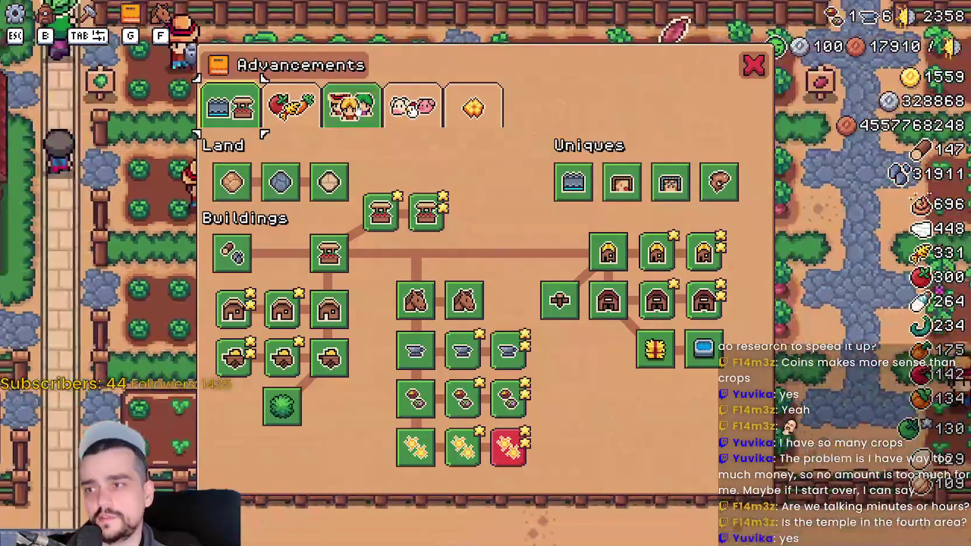
pyautogui.click(357, 108)
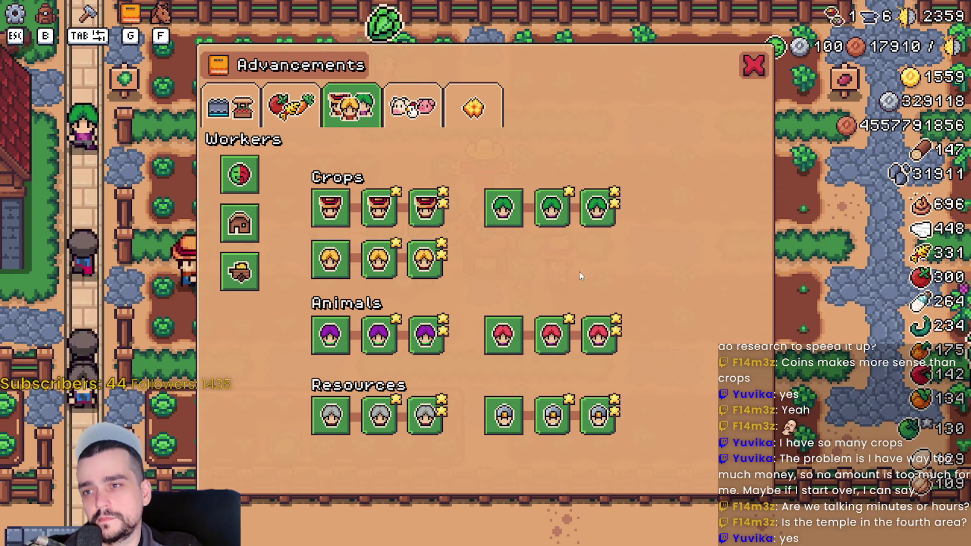
pyautogui.click(412, 106)
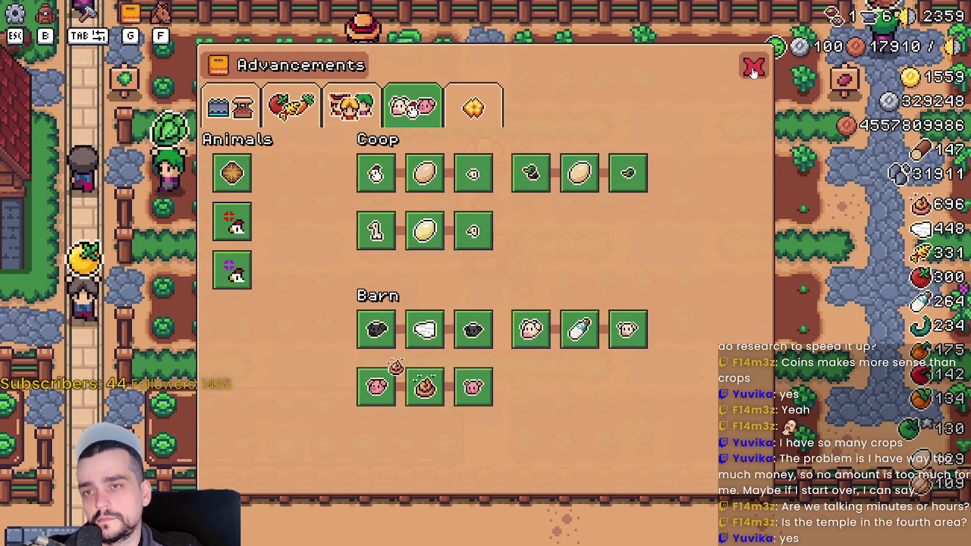
pyautogui.click(753, 67)
pyautogui.scroll(-3, 590, 300)
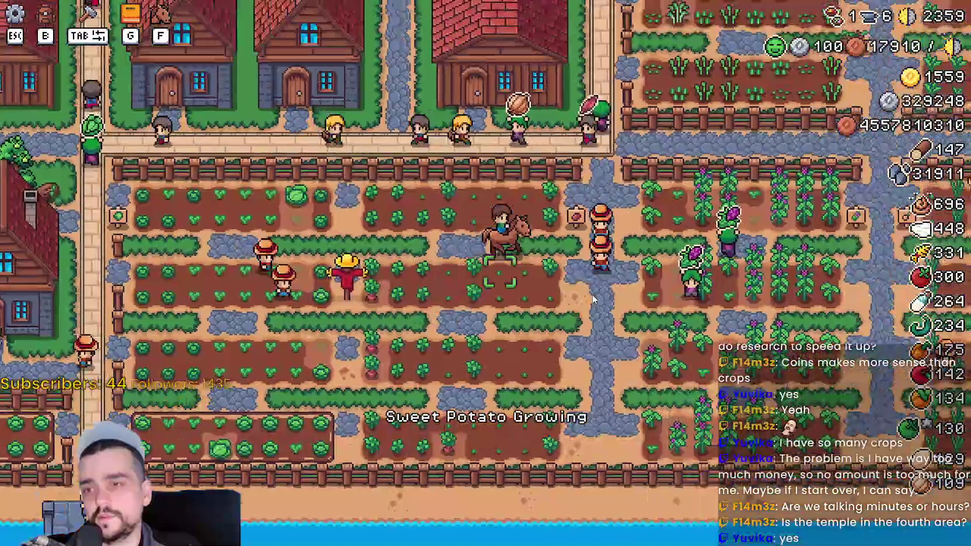
# Ride through the farm fields, north toward the market stalls, then east toward the village houses.
pyautogui.press('d')
pyautogui.press('s')
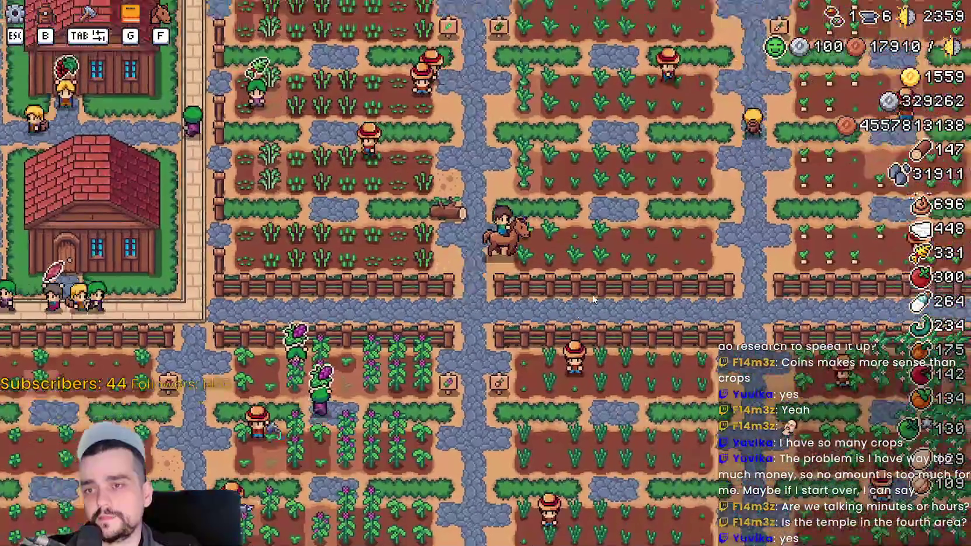
pyautogui.press('w')
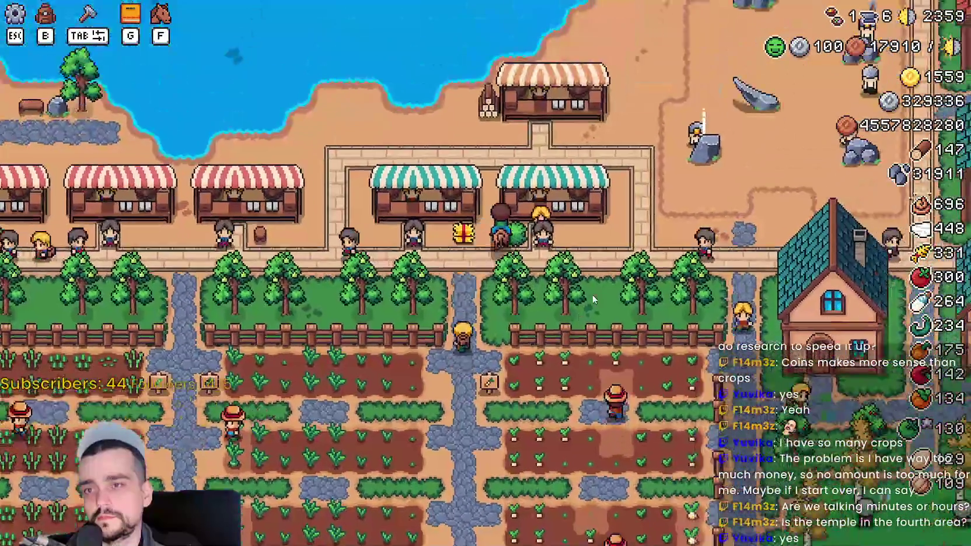
pyautogui.press('d')
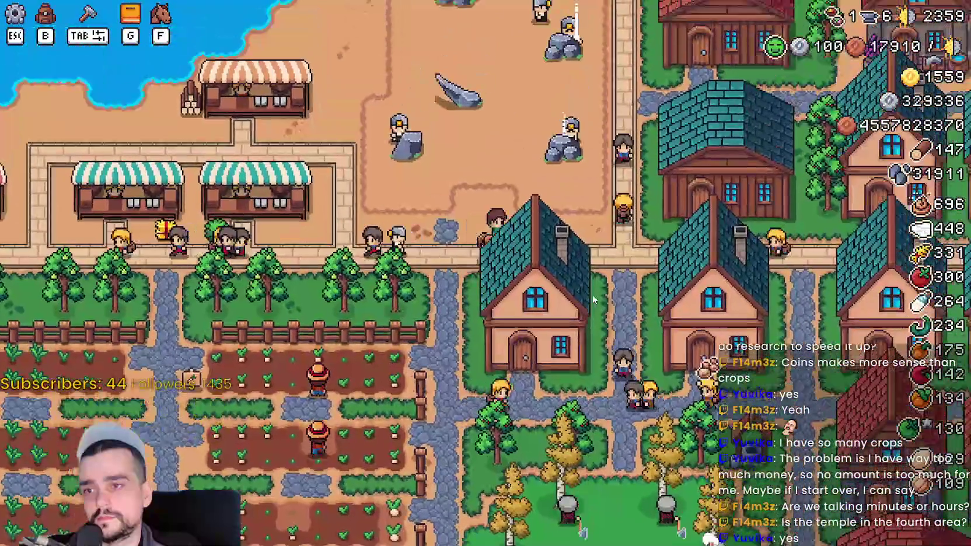
pyautogui.press('d')
pyautogui.press('w')
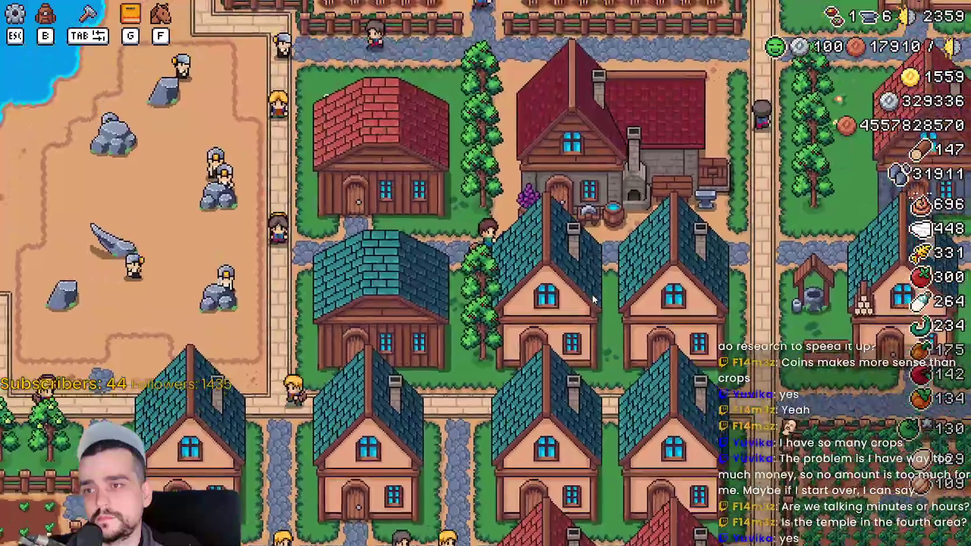
pyautogui.press('w')
# Ride up to the Blacksmith, check its 6/6 boot buffs, then bring up the Paused menu.
pyautogui.press('d')
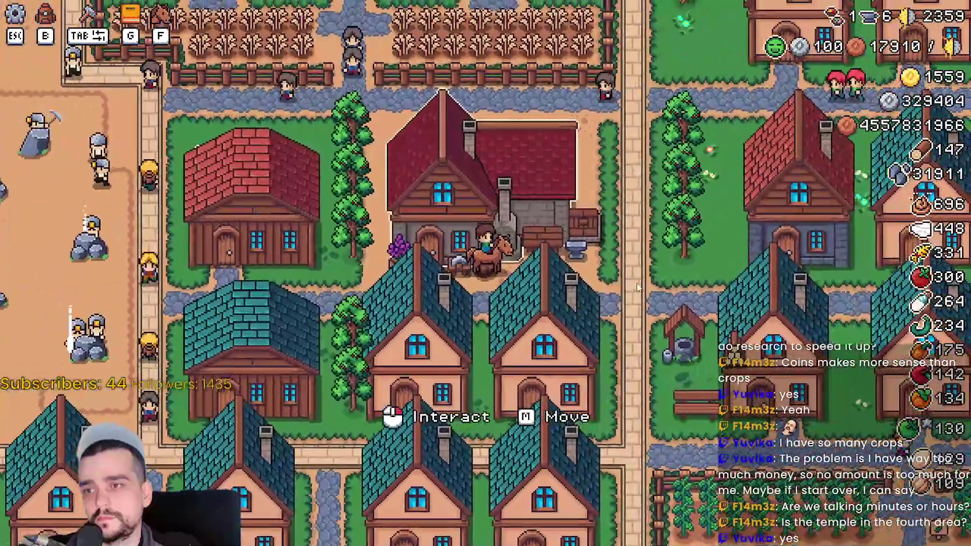
pyautogui.click(636, 286)
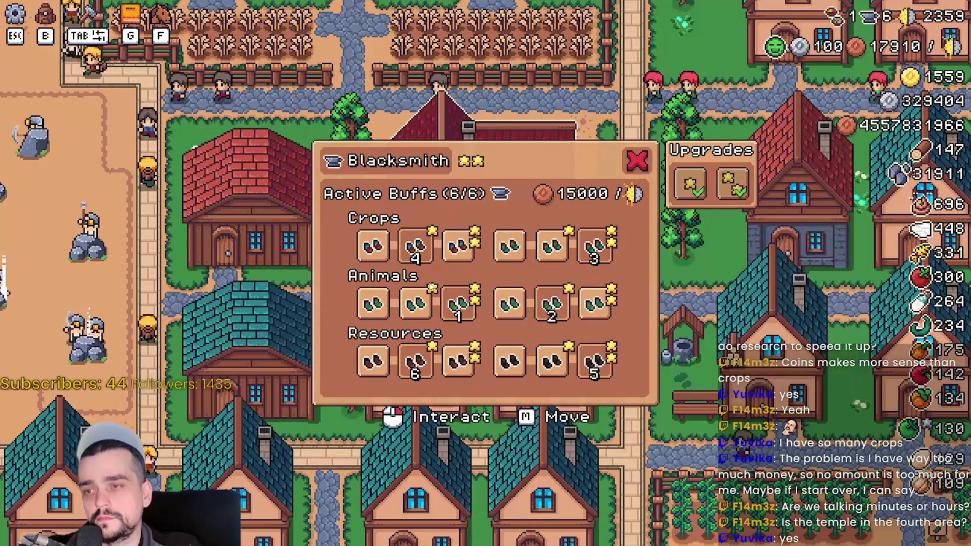
pyautogui.press('Escape')
pyautogui.press('Escape')
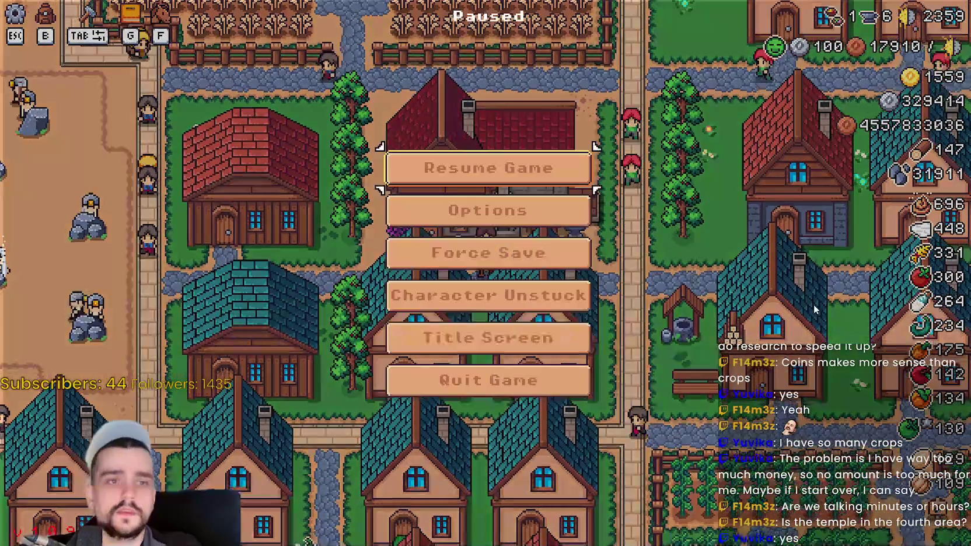
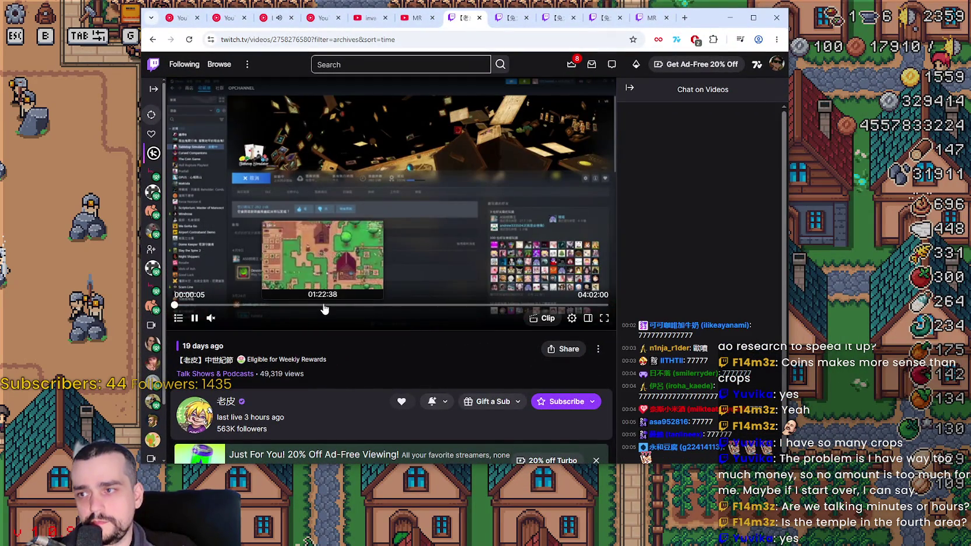
# Hide the chat and scrub the archived stream forward to about 3:39:30.
pyautogui.click(323, 305)
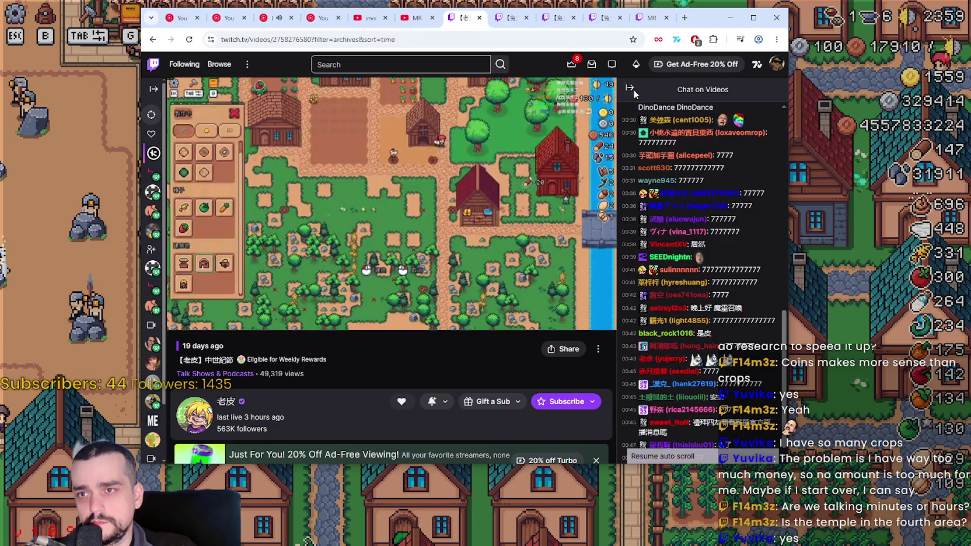
pyautogui.click(631, 88)
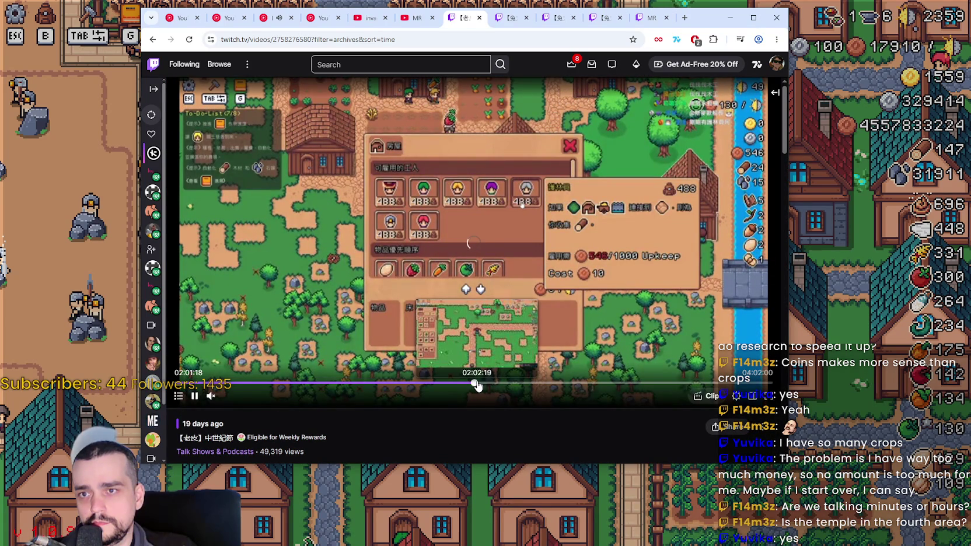
pyautogui.click(537, 384)
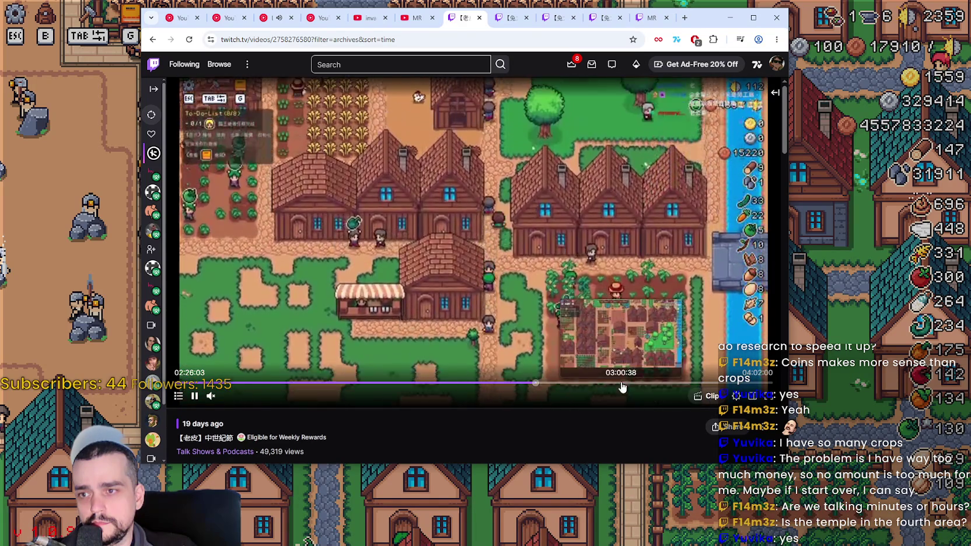
pyautogui.click(637, 384)
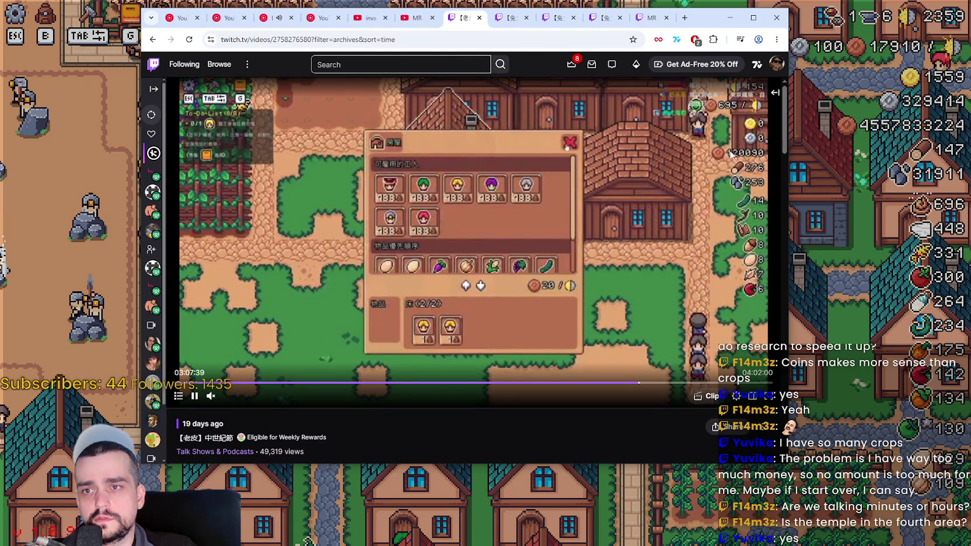
pyautogui.click(687, 383)
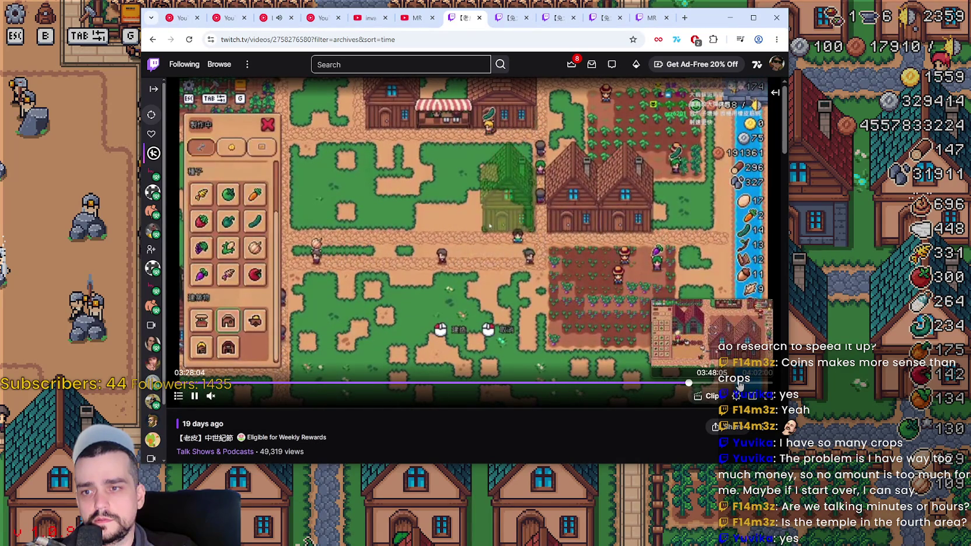
pyautogui.click(738, 383)
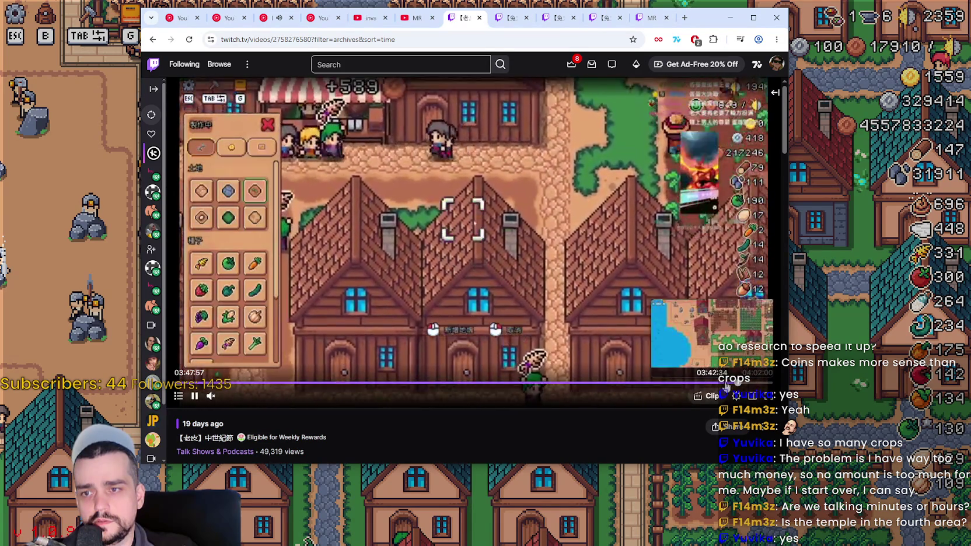
pyautogui.click(717, 383)
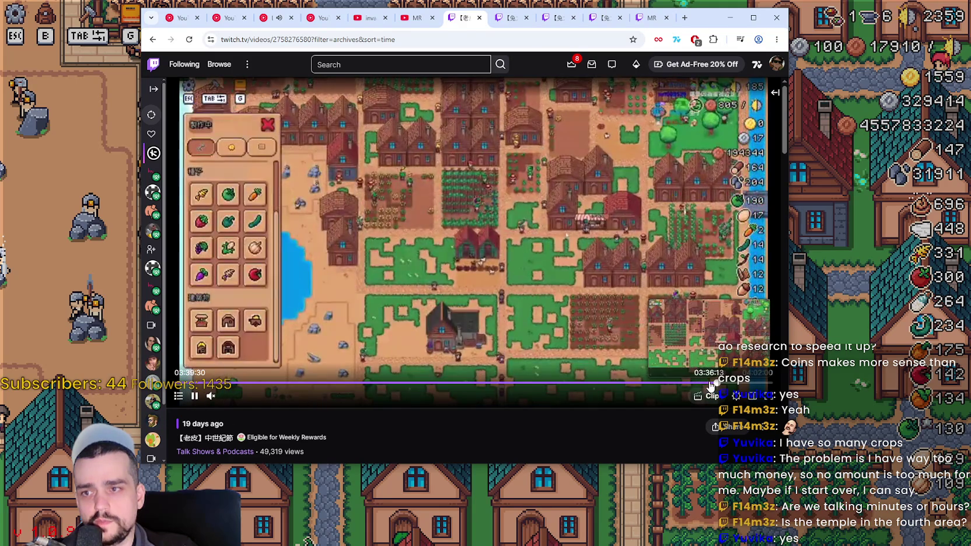
# Scrub the stream back from 3:32 to the village plaza at about 3:04.
pyautogui.click(700, 384)
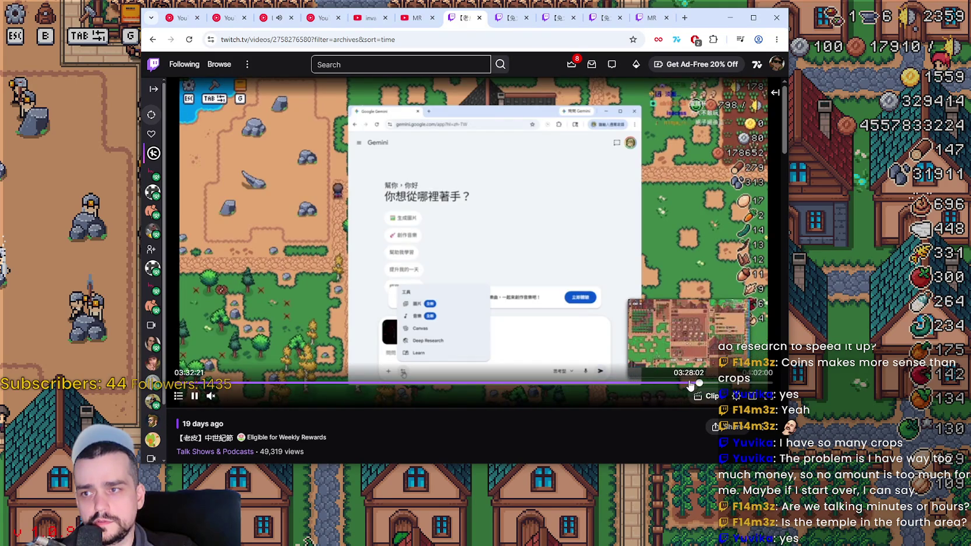
pyautogui.click(674, 383)
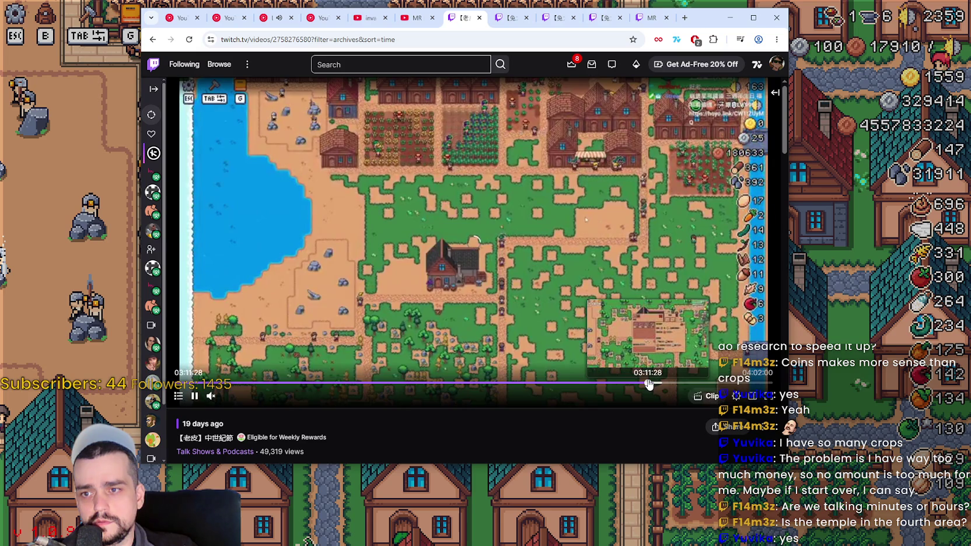
pyautogui.click(642, 384)
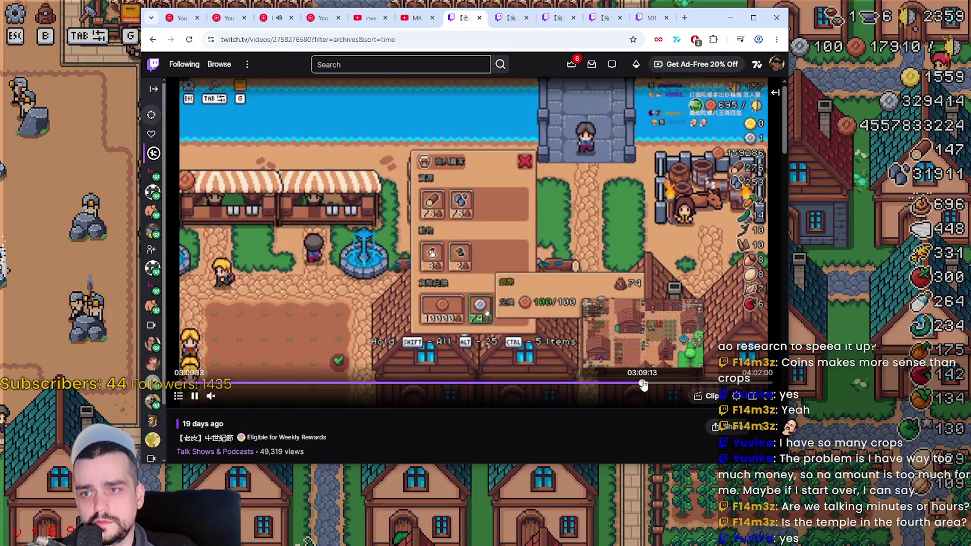
pyautogui.click(640, 384)
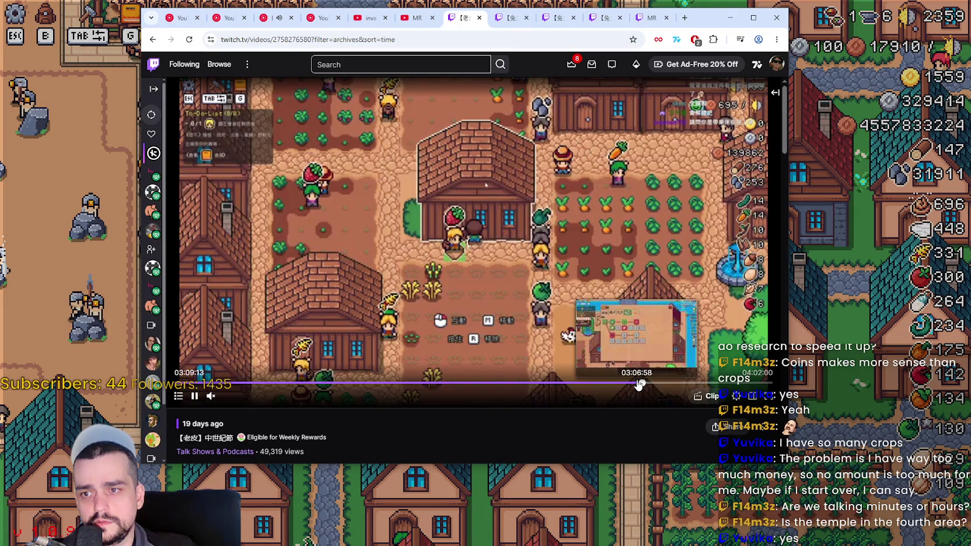
pyautogui.click(633, 384)
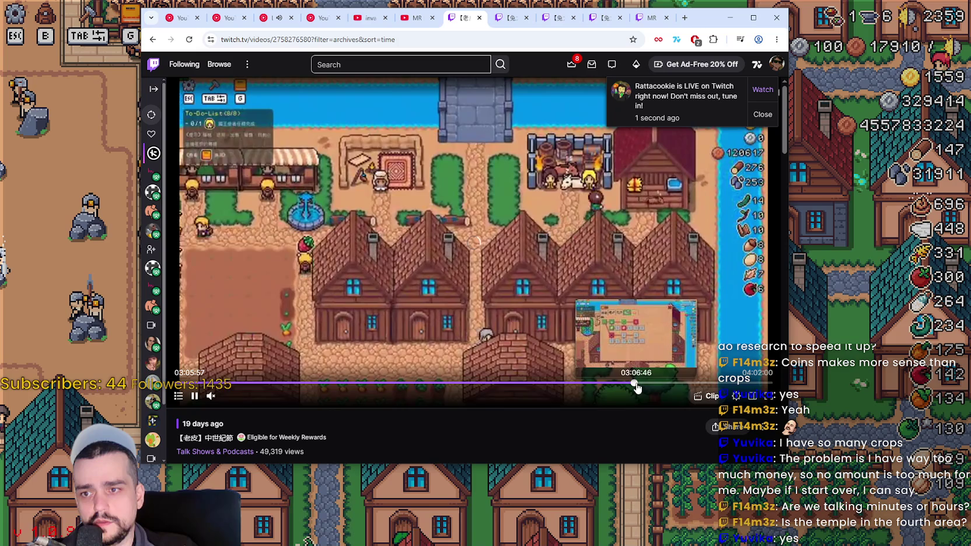
pyautogui.click(637, 388)
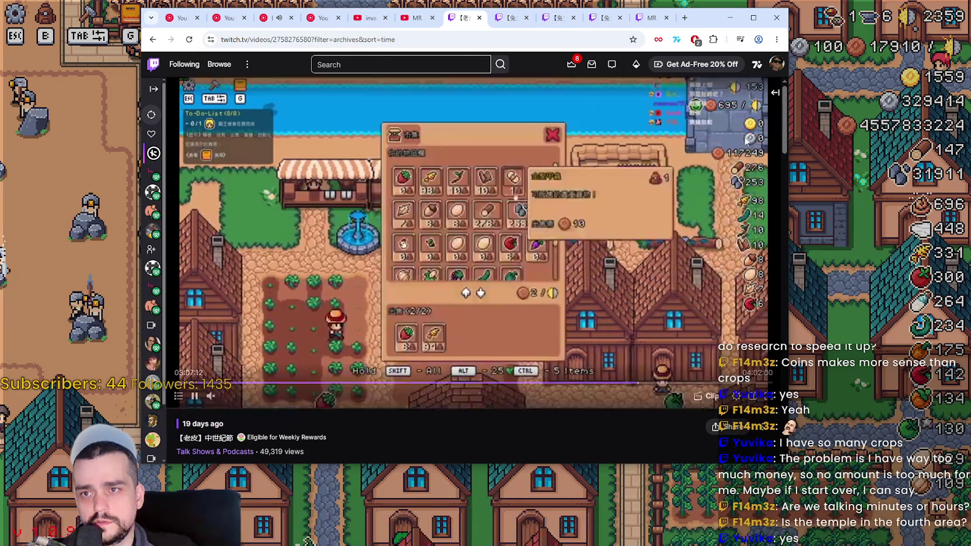
pyautogui.click(643, 386)
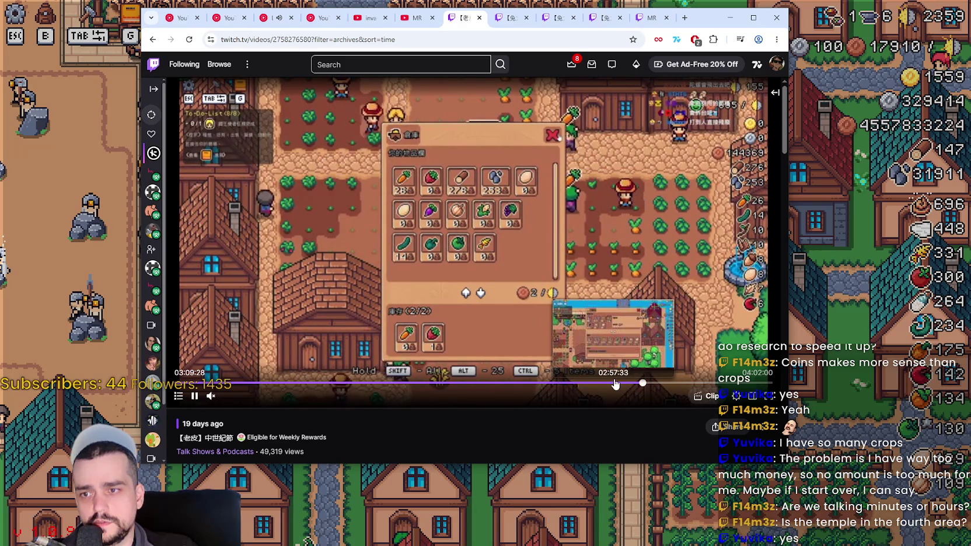
pyautogui.click(617, 383)
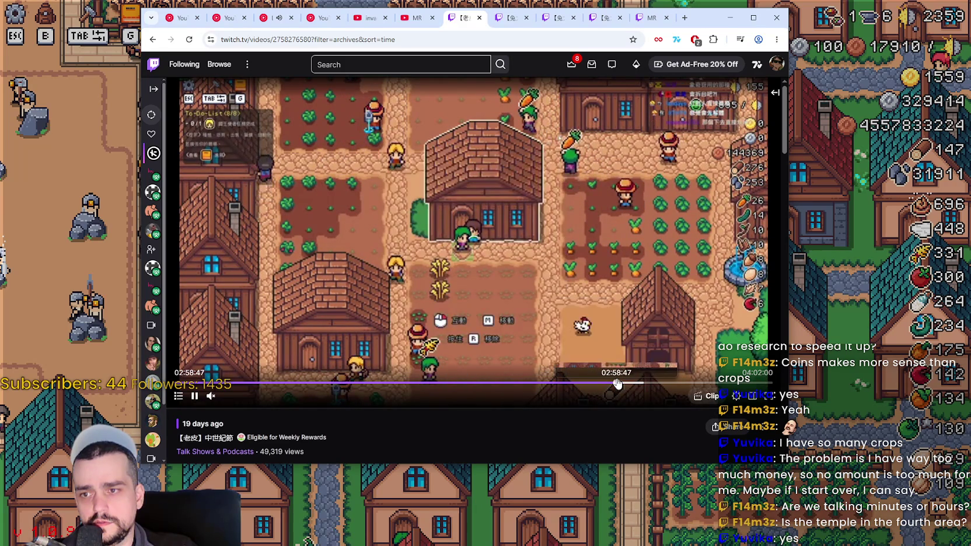
pyautogui.click(621, 384)
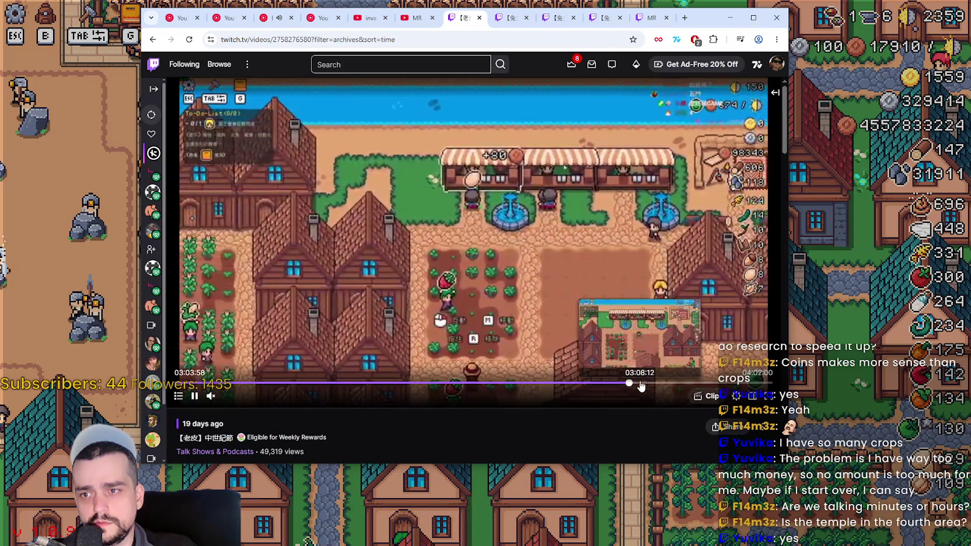
# Jump to 3:08:12, skip ahead in small steps to about 3:10:15, and pause.
pyautogui.click(640, 385)
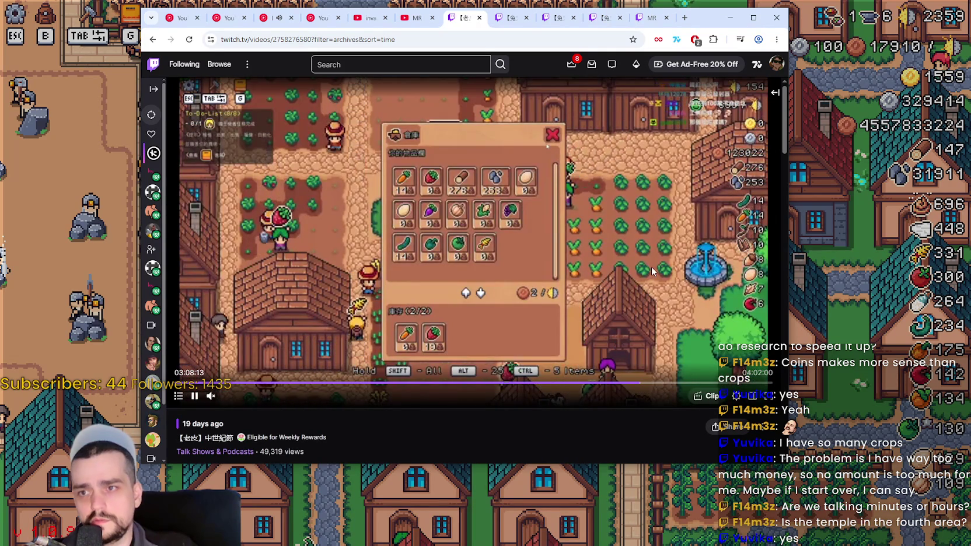
pyautogui.press('Right')
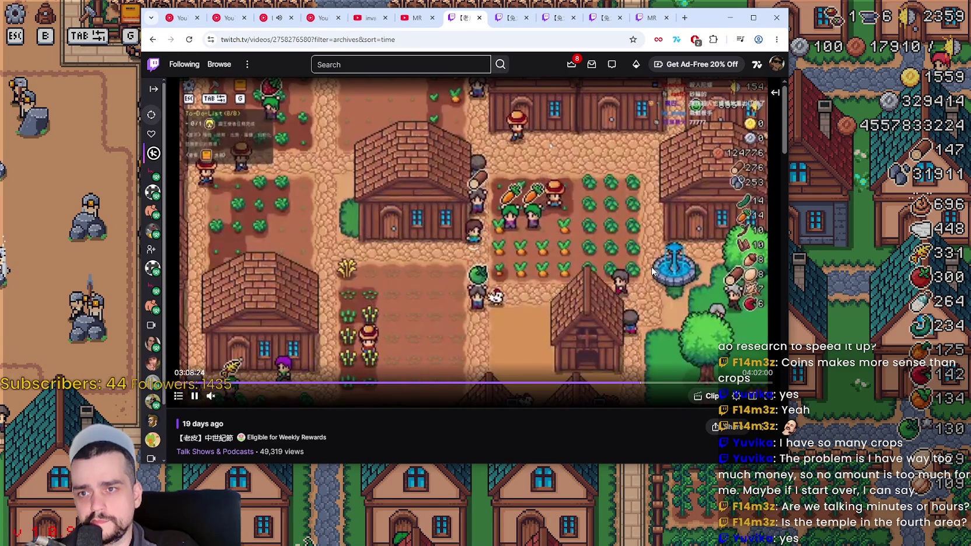
pyautogui.press('Right')
pyautogui.press('Right')
pyautogui.press('Right')
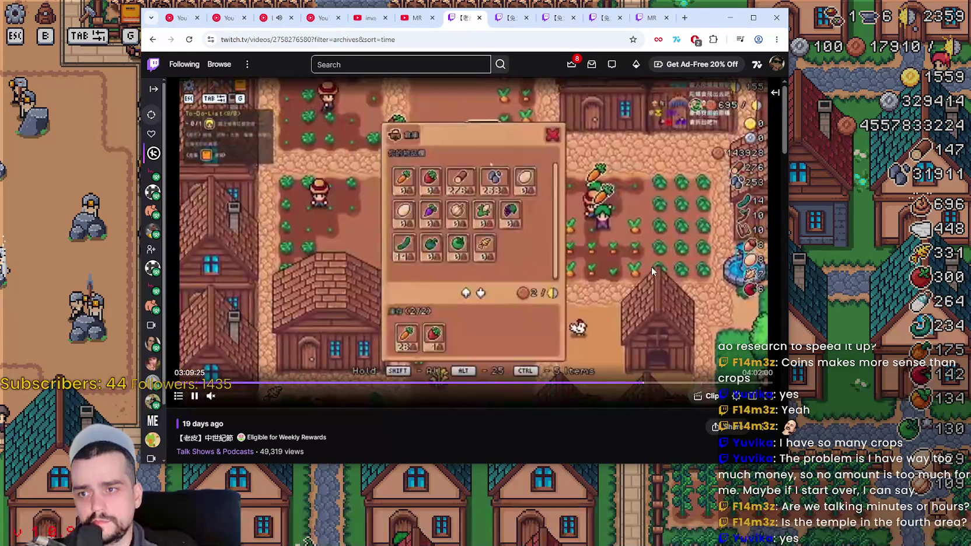
pyautogui.press('Right')
pyautogui.press('Right')
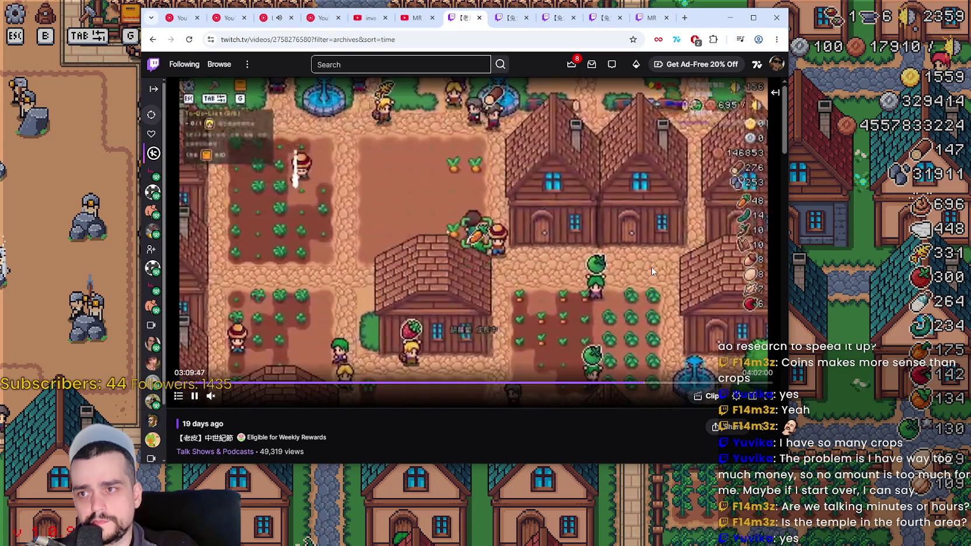
pyautogui.press('Right')
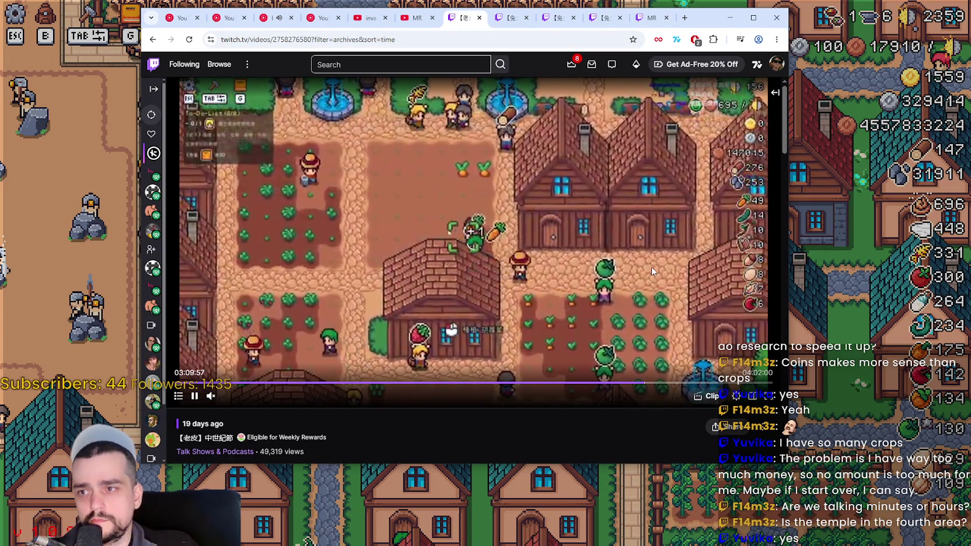
pyautogui.press('Right')
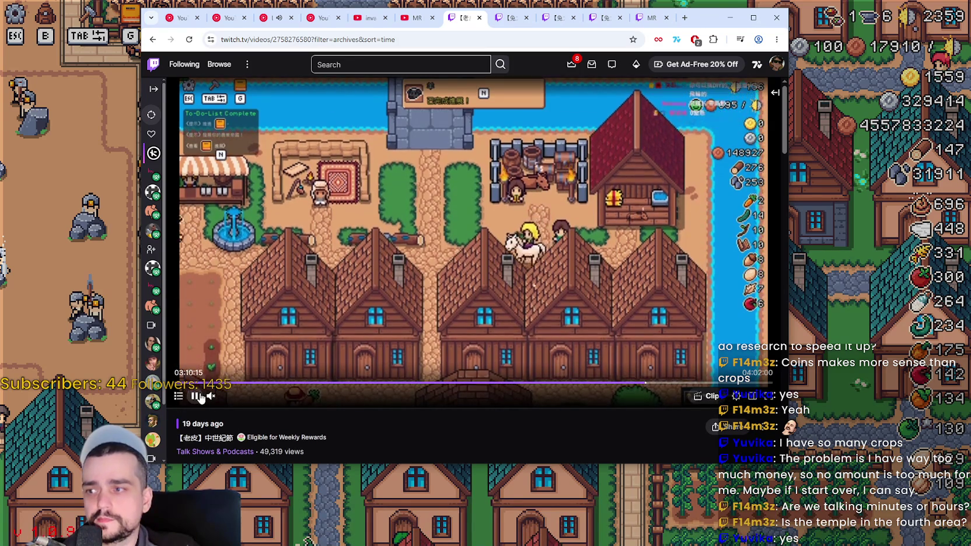
pyautogui.click(195, 396)
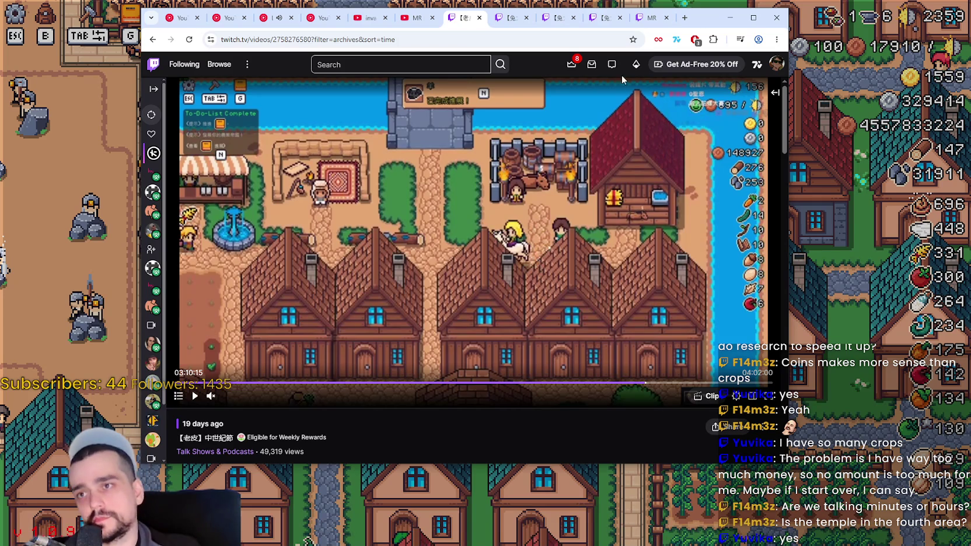
# Open the Day2 video, scrub back to about 17 minutes, pause it, then switch to Day1.
pyautogui.click(511, 24)
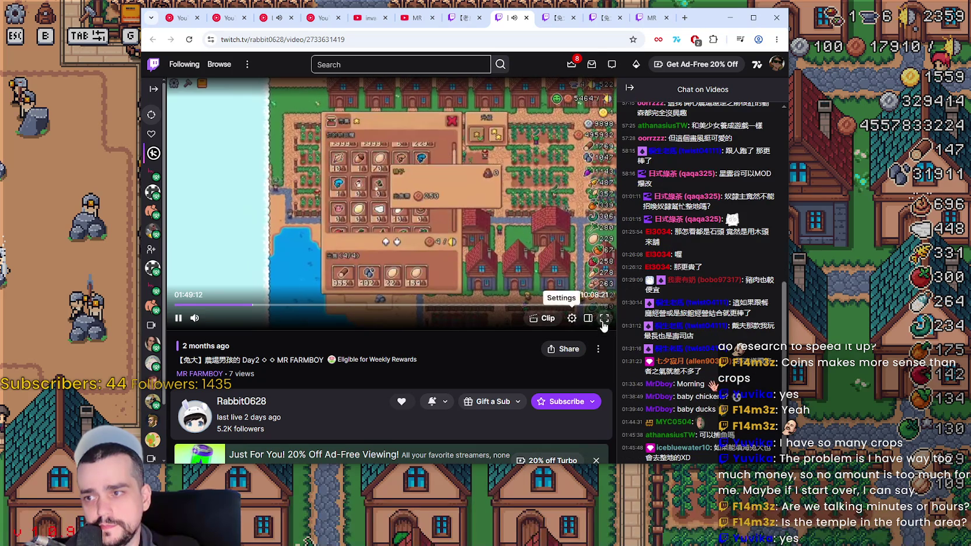
pyautogui.click(630, 88)
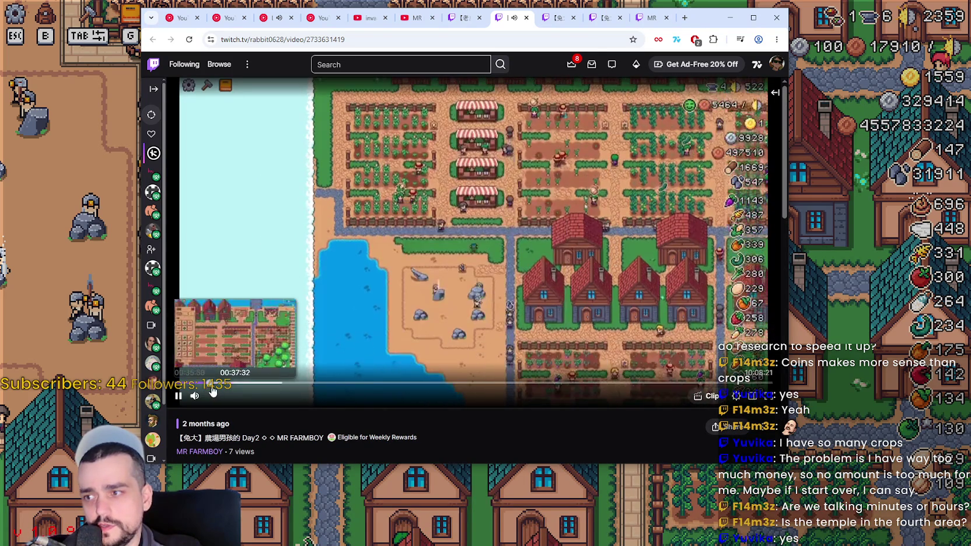
pyautogui.click(212, 385)
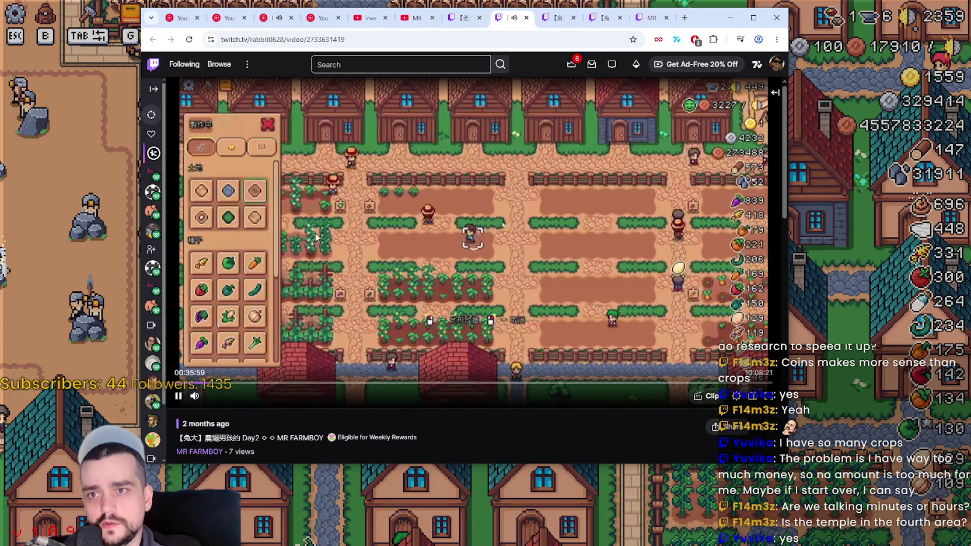
pyautogui.click(195, 383)
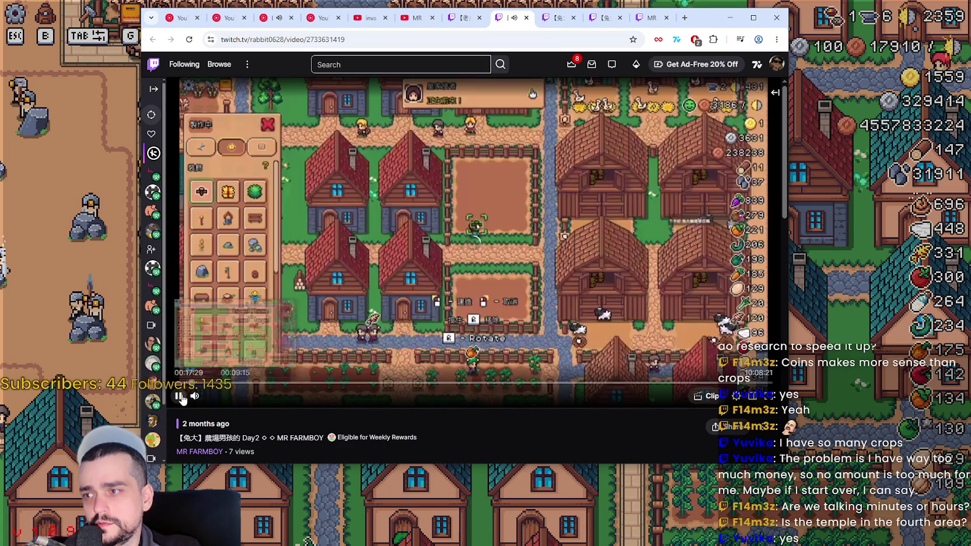
pyautogui.click(492, 202)
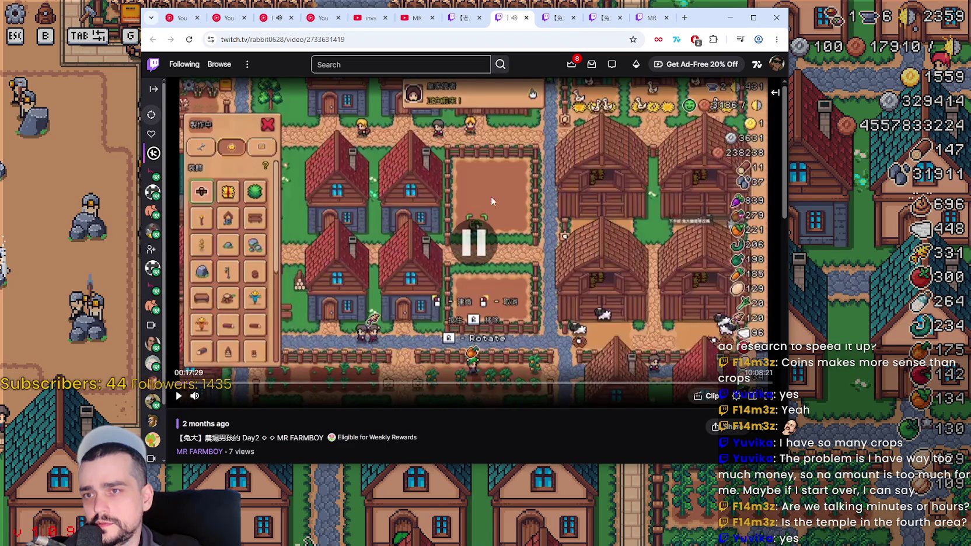
pyautogui.click(556, 21)
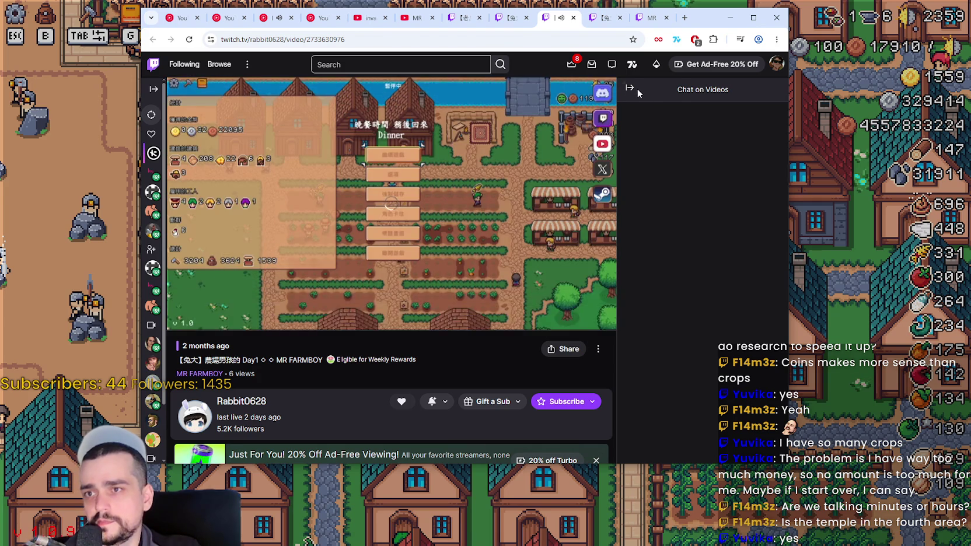
# Hide the chat and skim the Day1 video from 02:28 to about 04:13.
pyautogui.click(630, 88)
pyautogui.moveTo(315, 385); pyautogui.dragTo(399, 385)
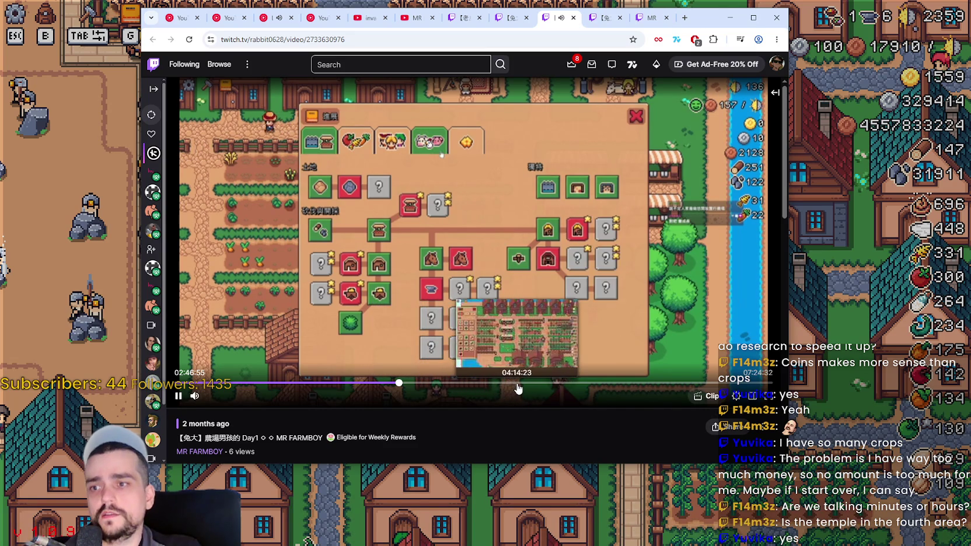
pyautogui.click(502, 384)
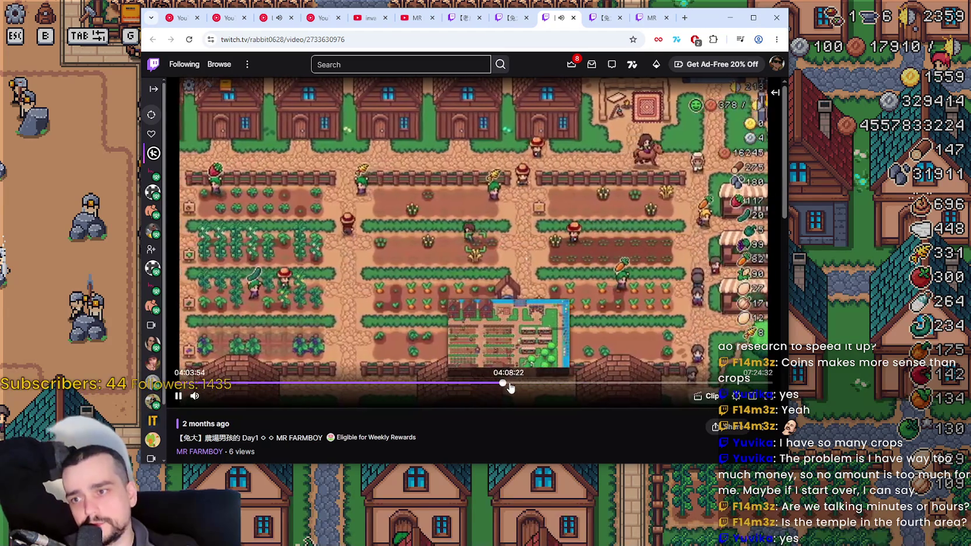
pyautogui.click(509, 383)
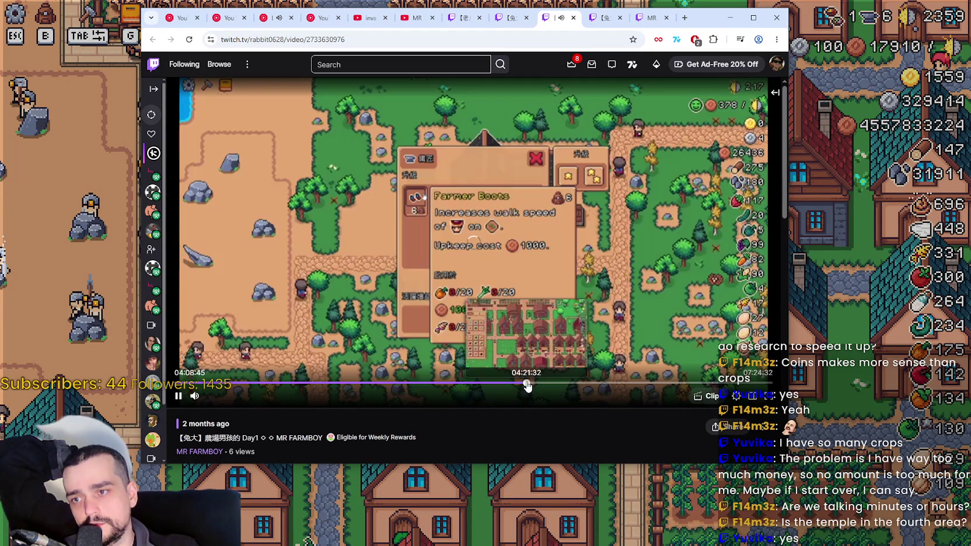
pyautogui.click(525, 384)
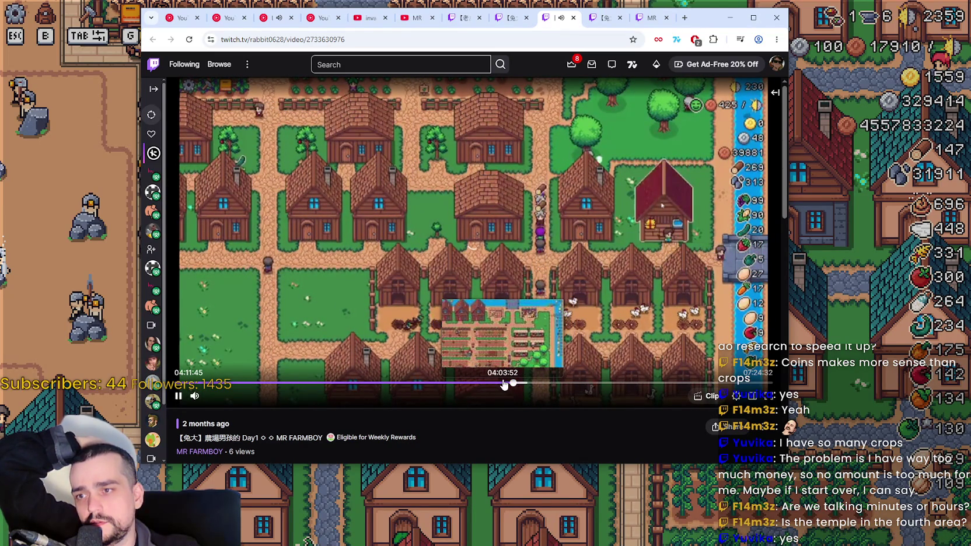
pyautogui.click(504, 384)
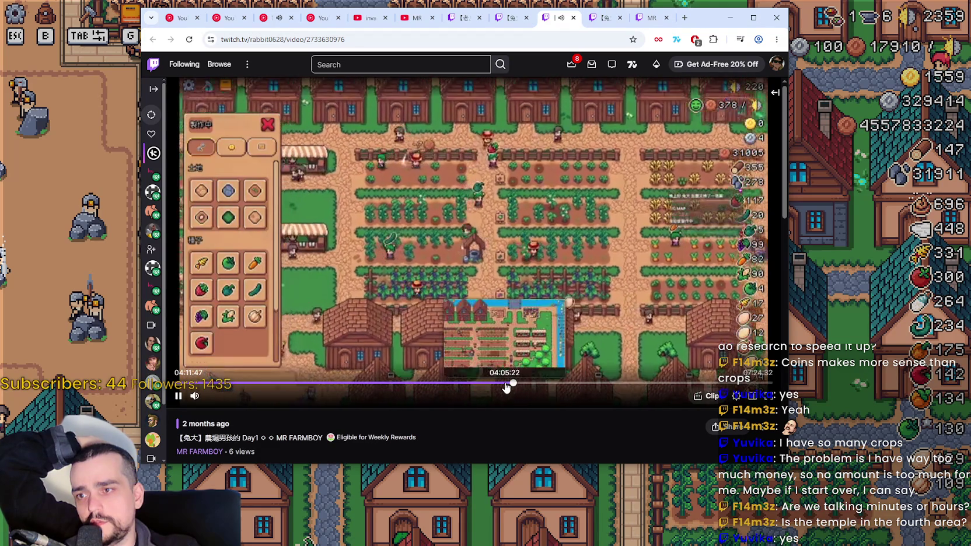
pyautogui.press('Right')
pyautogui.press('Right')
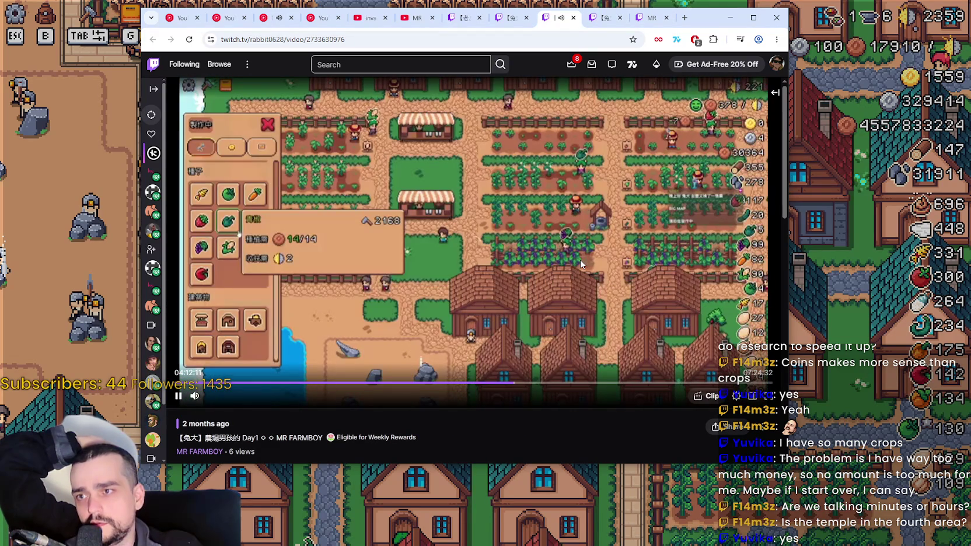
pyautogui.press('Right')
pyautogui.press('Right')
pyautogui.press('Right')
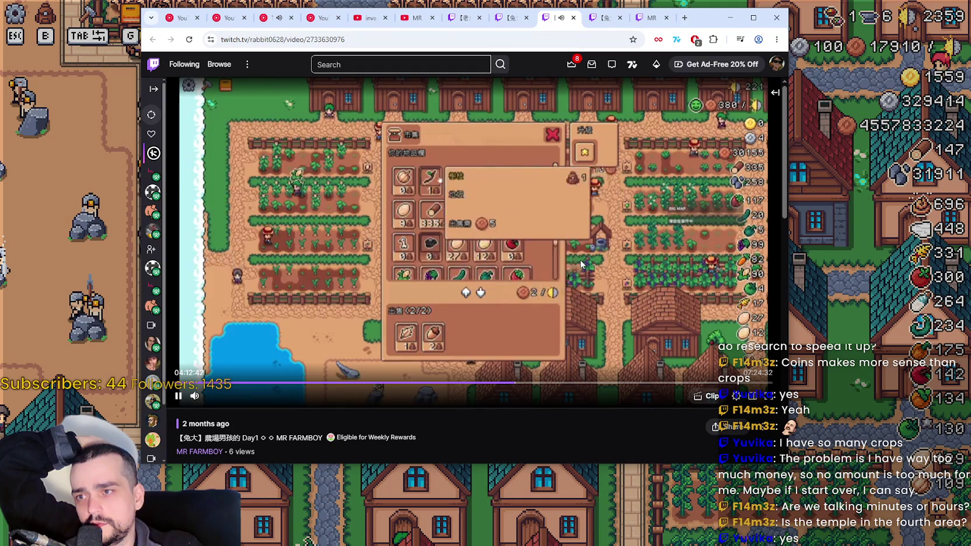
pyautogui.press('Right')
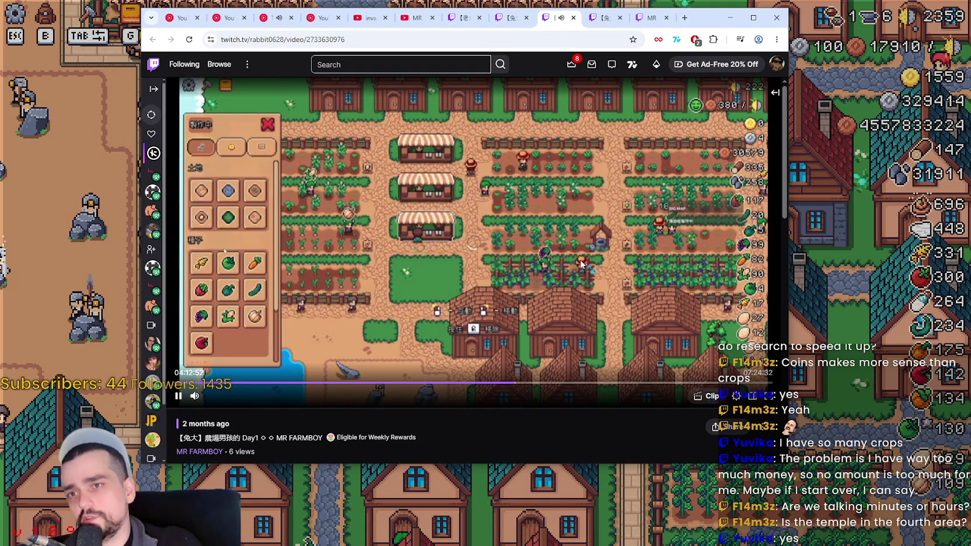
pyautogui.press('Right')
pyautogui.press('Right')
pyautogui.press('Right')
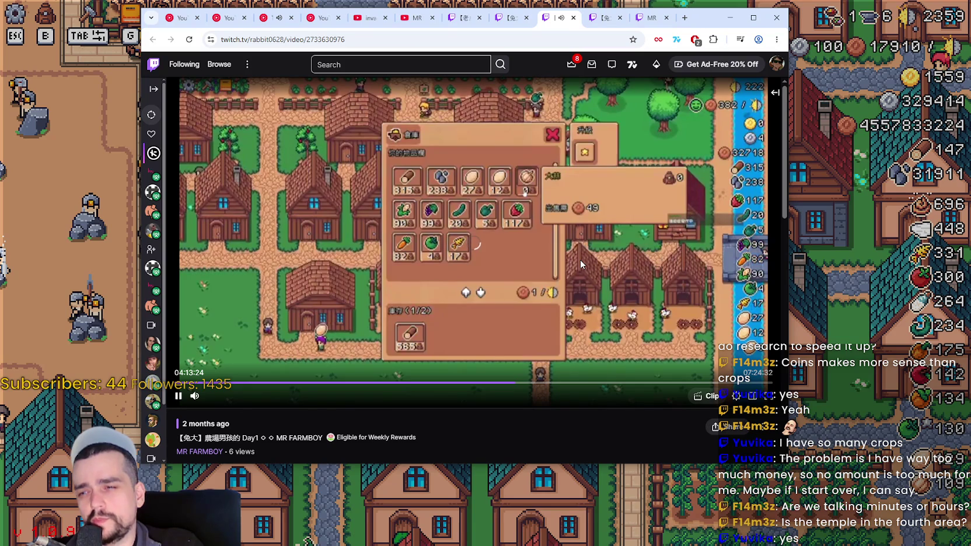
pyautogui.press('Right')
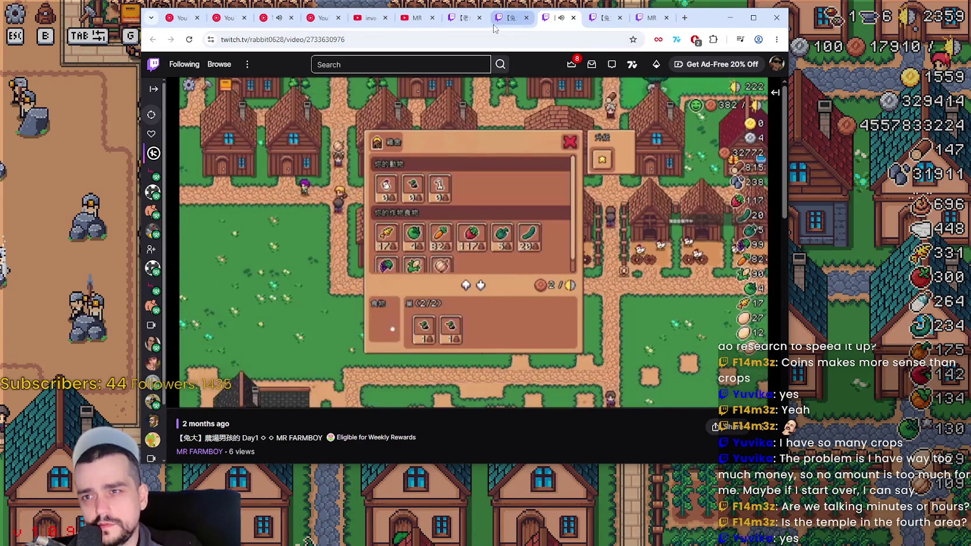
# Flip between the Twitch video tabs, then resume the Day1 video around 04:13.
pyautogui.click(236, 369)
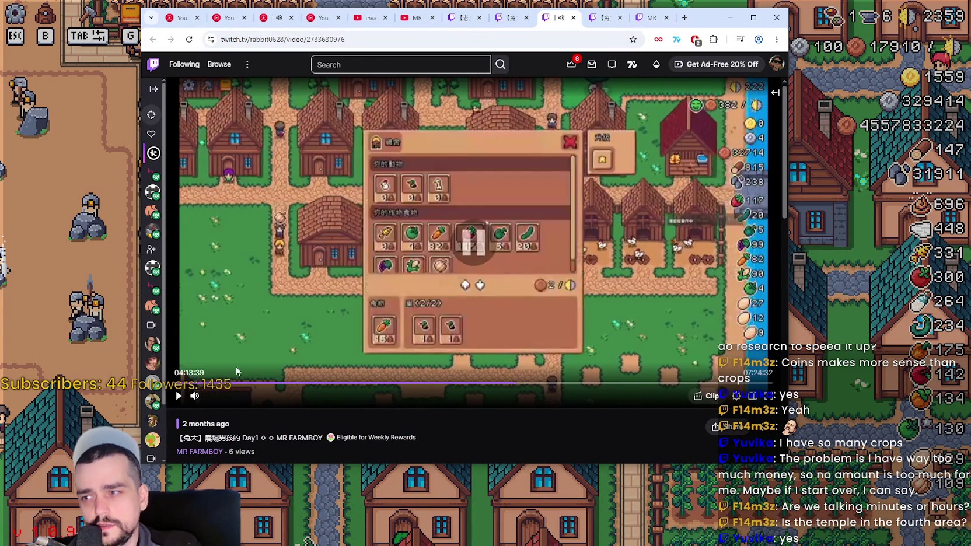
pyautogui.click(512, 18)
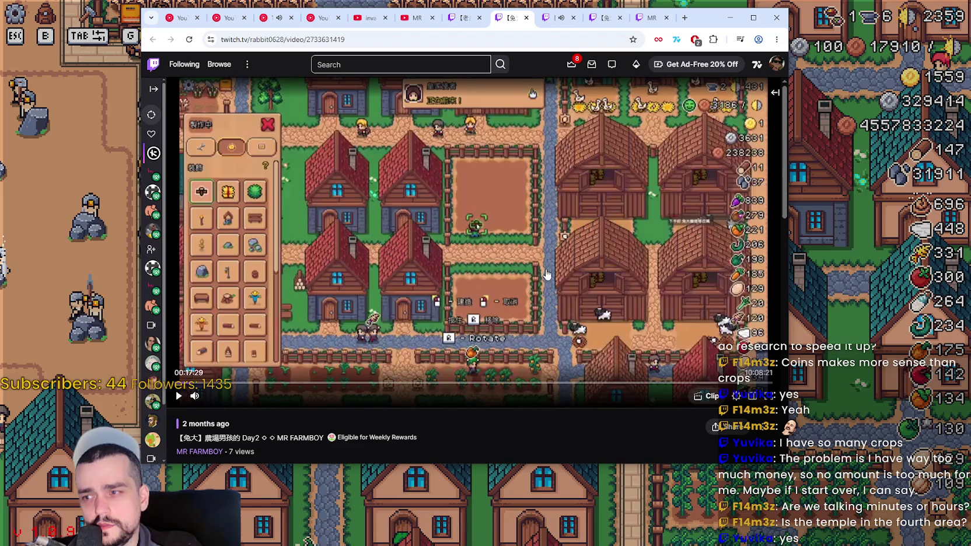
pyautogui.click(511, 21)
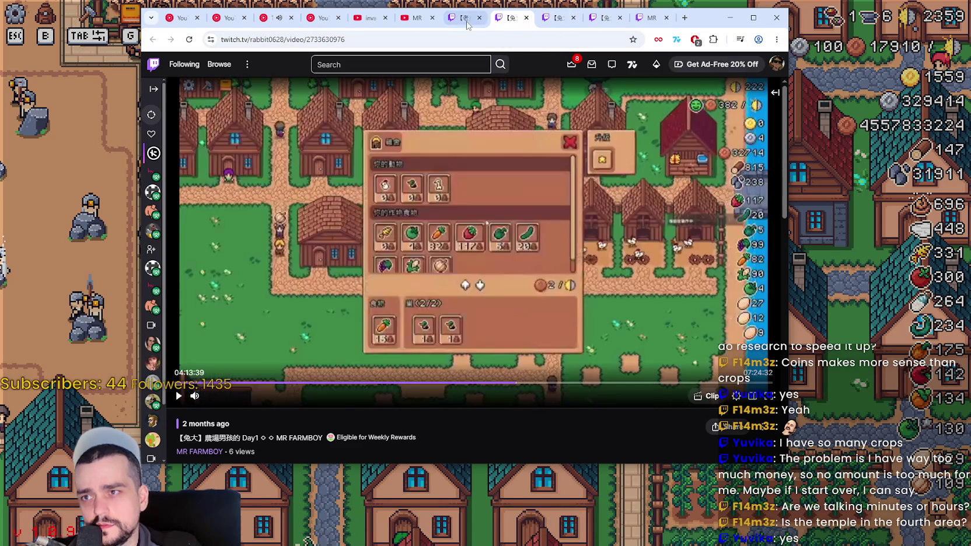
pyautogui.click(468, 22)
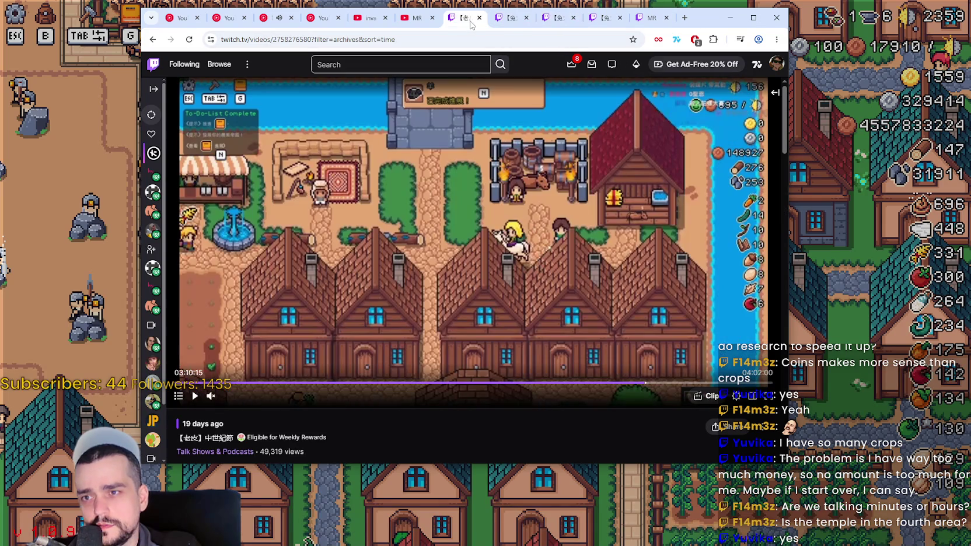
pyautogui.click(513, 22)
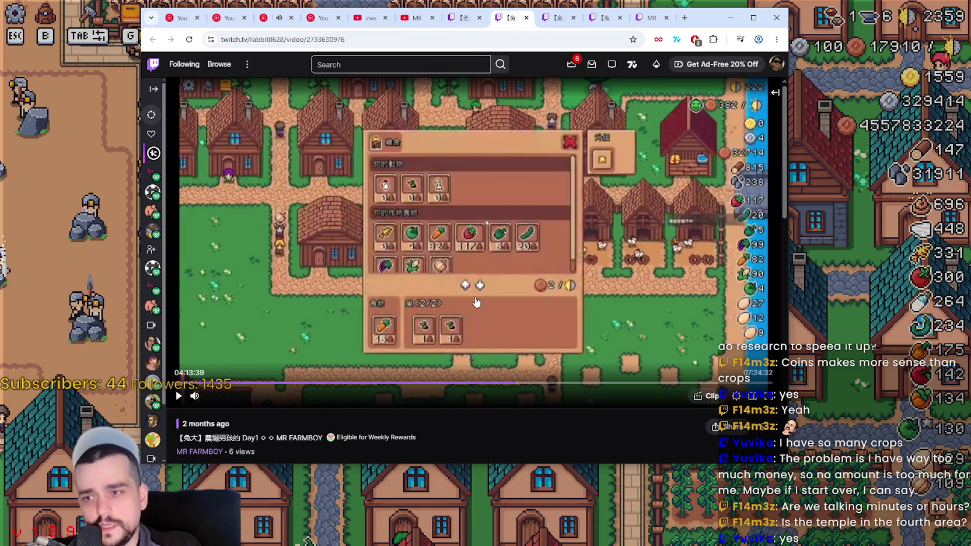
pyautogui.click(275, 355)
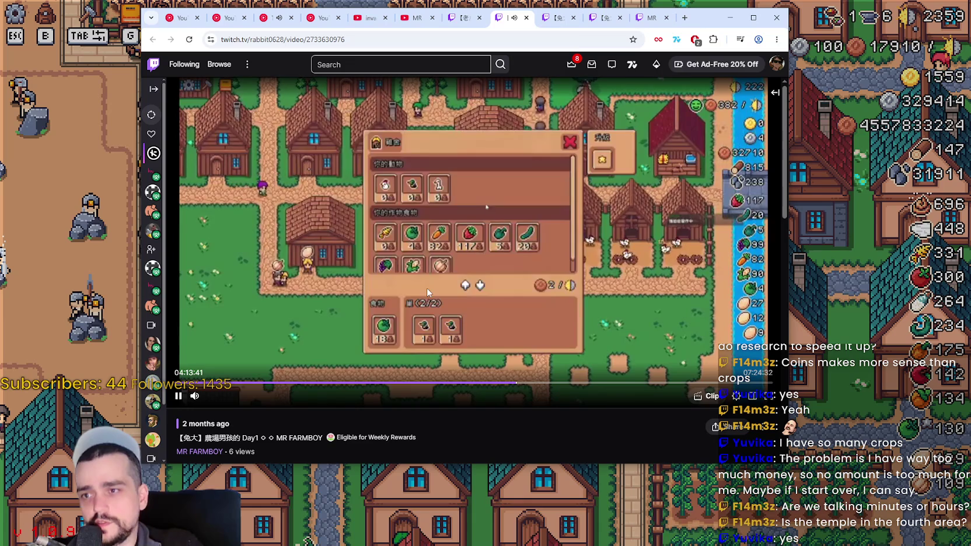
pyautogui.press('Left')
pyautogui.press('Left')
pyautogui.press('Left')
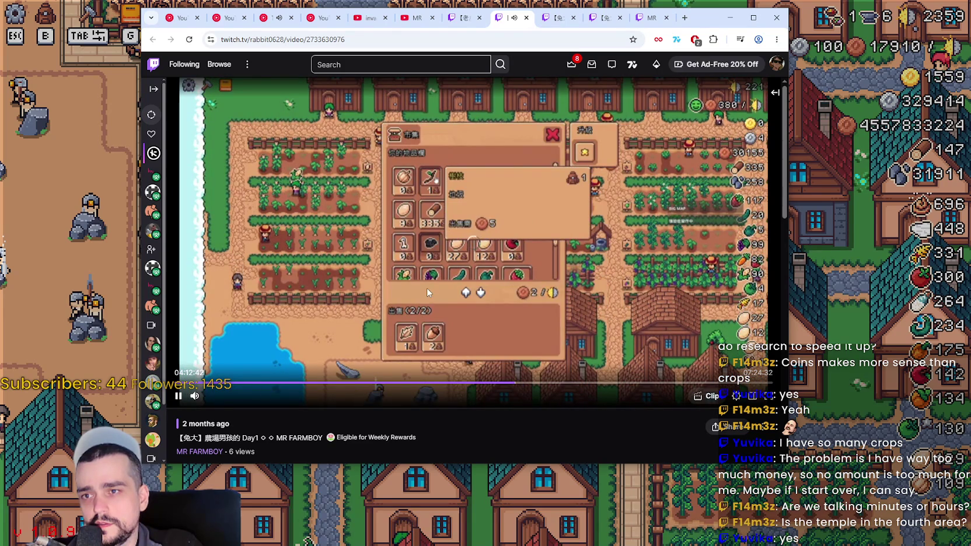
pyautogui.press('Right')
pyautogui.press('Right')
pyautogui.press('Right')
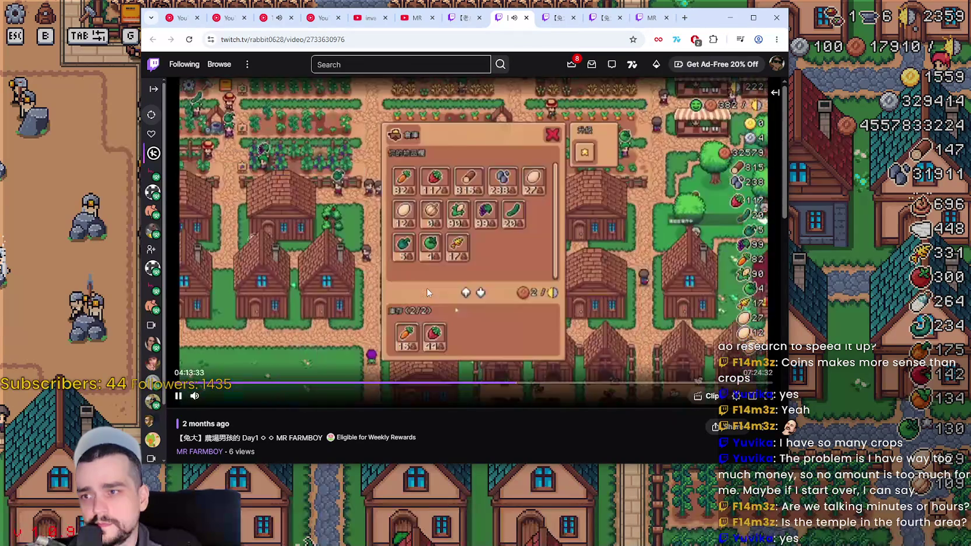
pyautogui.press('Right')
pyautogui.press('Right')
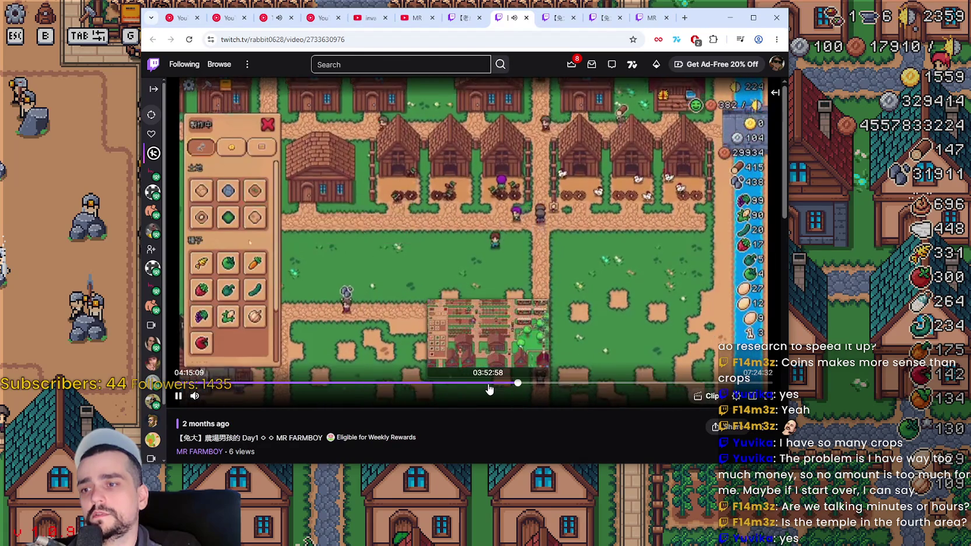
# Scrub the Day1 video back to about 03:21, then forward to around 3:39.
pyautogui.click(464, 384)
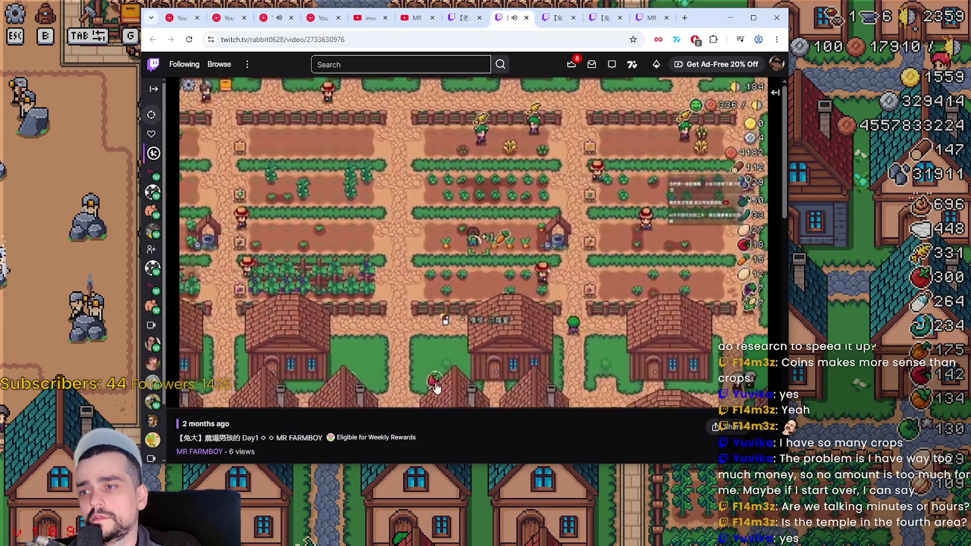
pyautogui.click(437, 385)
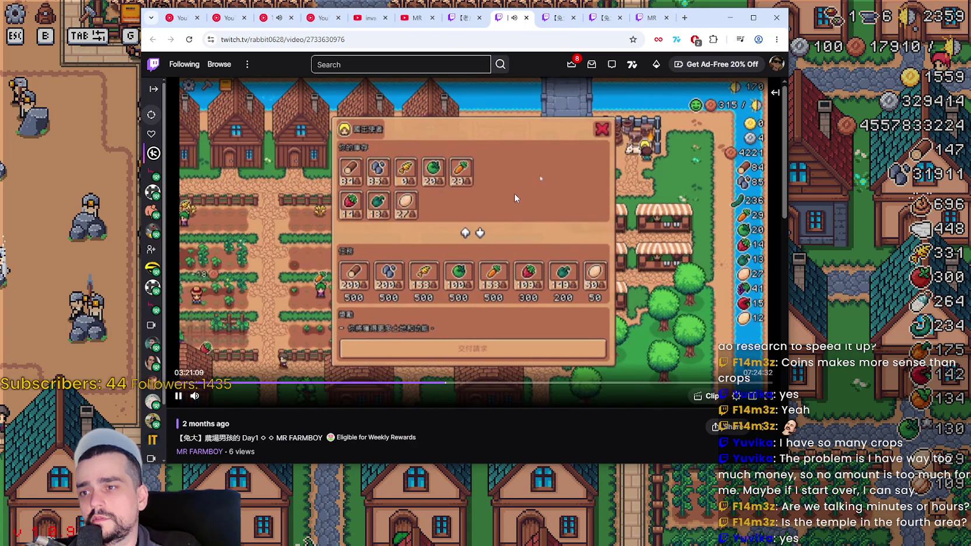
pyautogui.click(450, 384)
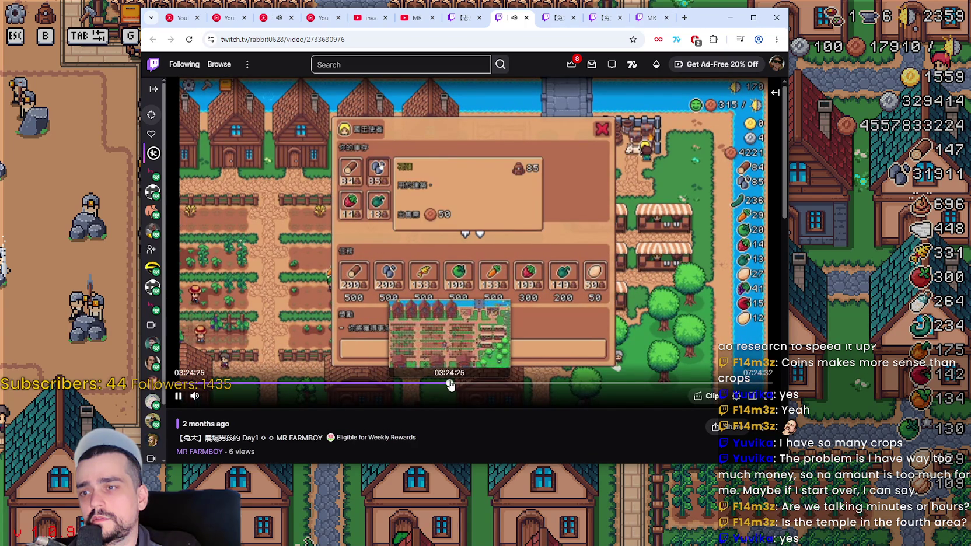
pyautogui.click(452, 383)
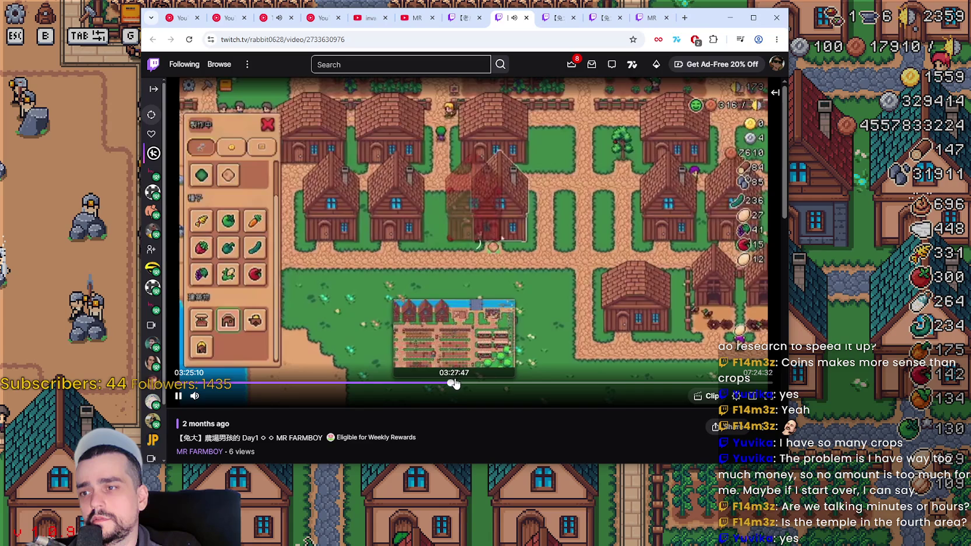
pyautogui.click(458, 384)
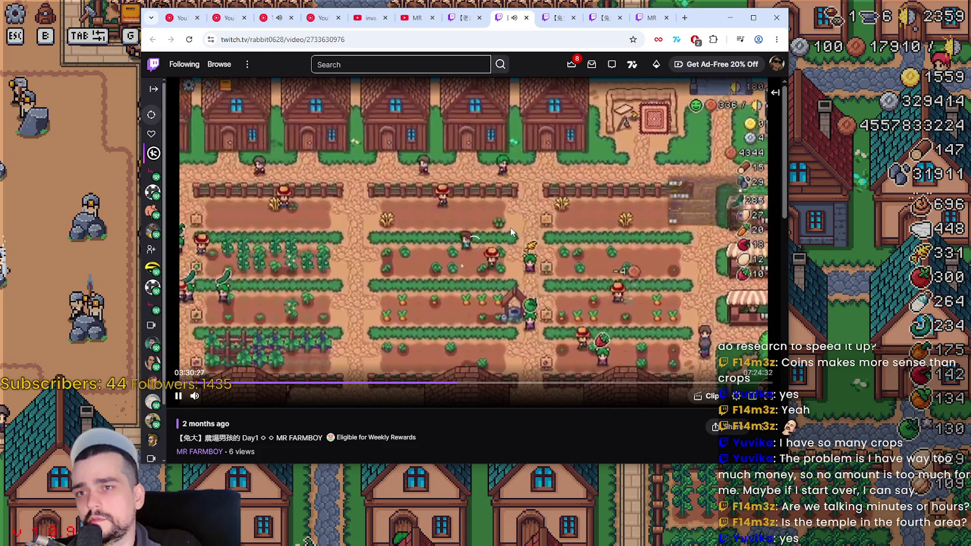
pyautogui.click(459, 383)
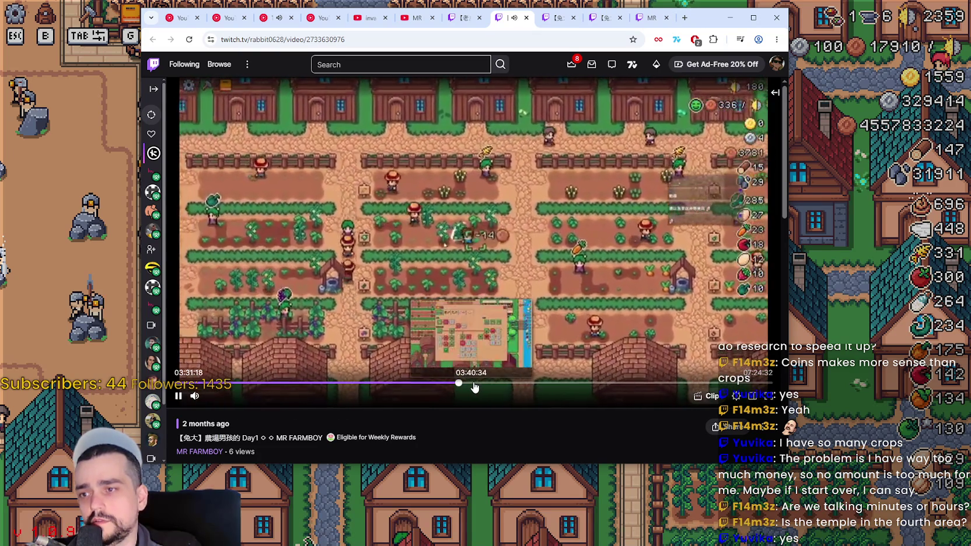
pyautogui.click(473, 383)
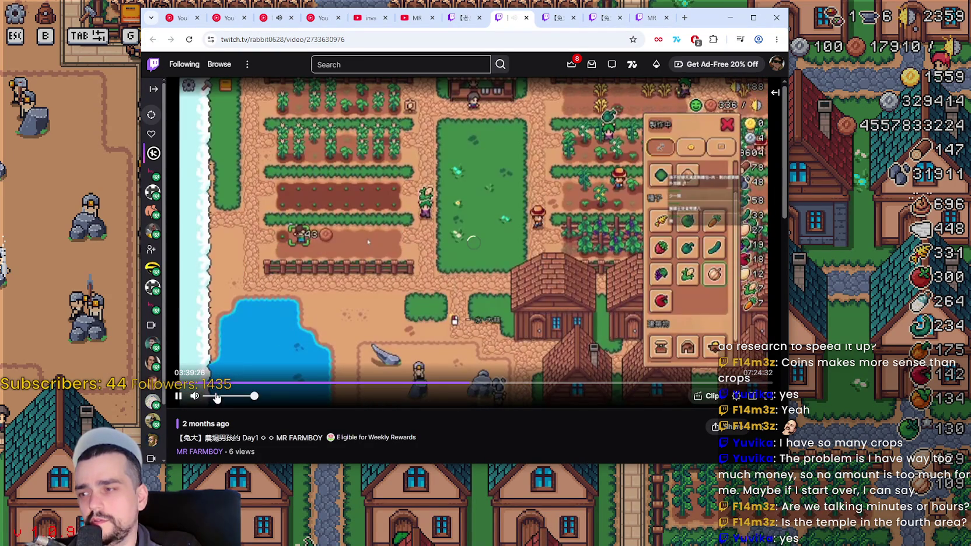
# Open the other farming video, step it back a few seconds, and return to the paused game.
pyautogui.click(484, 17)
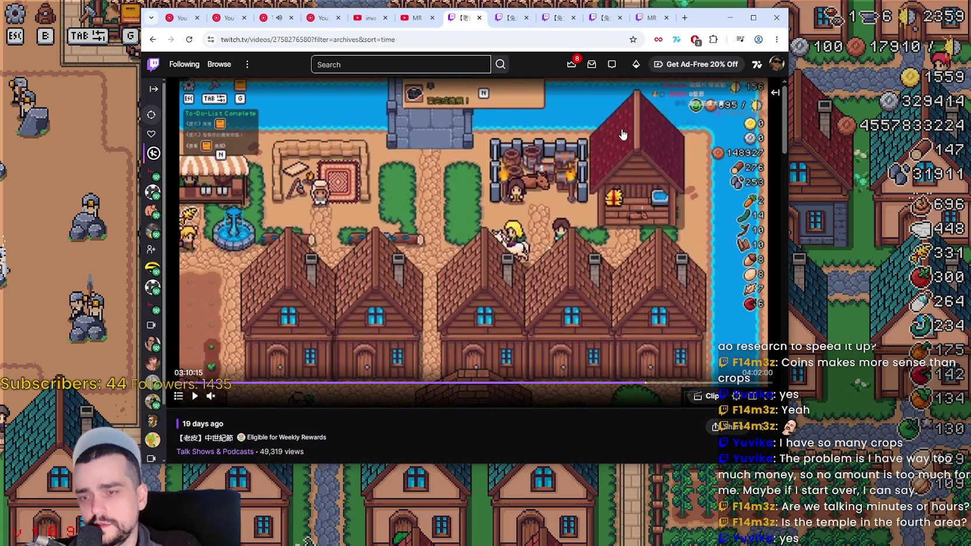
pyautogui.press('Left')
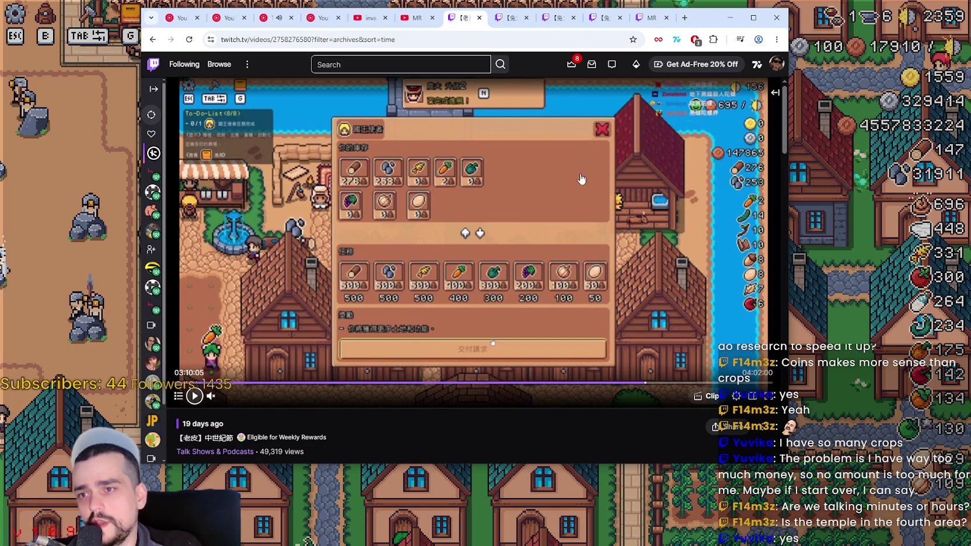
pyautogui.click(834, 337)
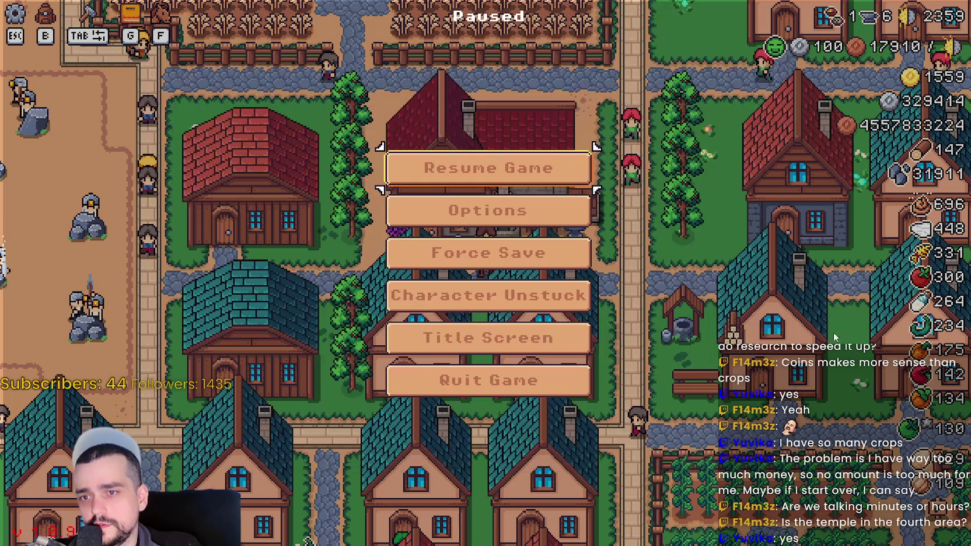
# Resume MR FARMBOY, view the Crops advancements, then bring the Twitch video back.
pyautogui.click(547, 165)
pyautogui.press('g')
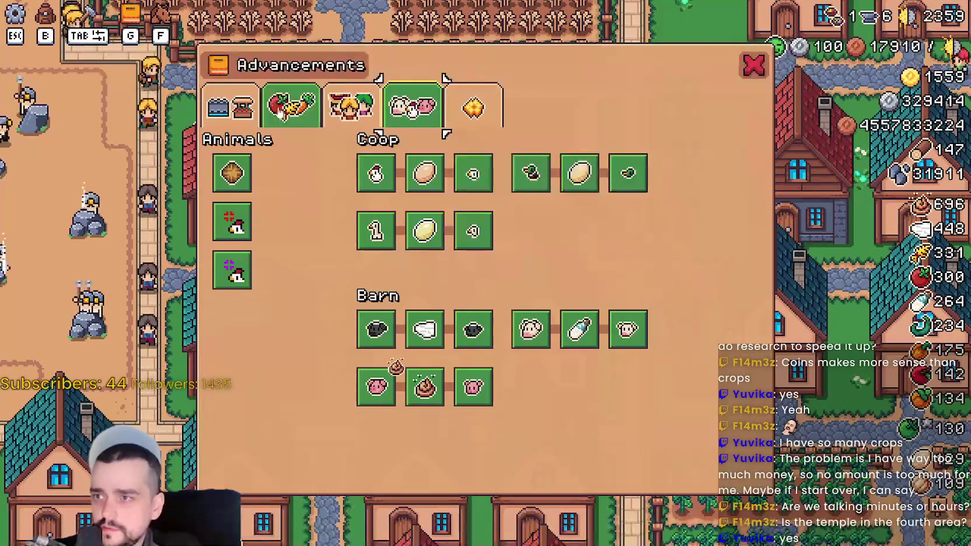
pyautogui.click(331, 113)
pyautogui.click(292, 108)
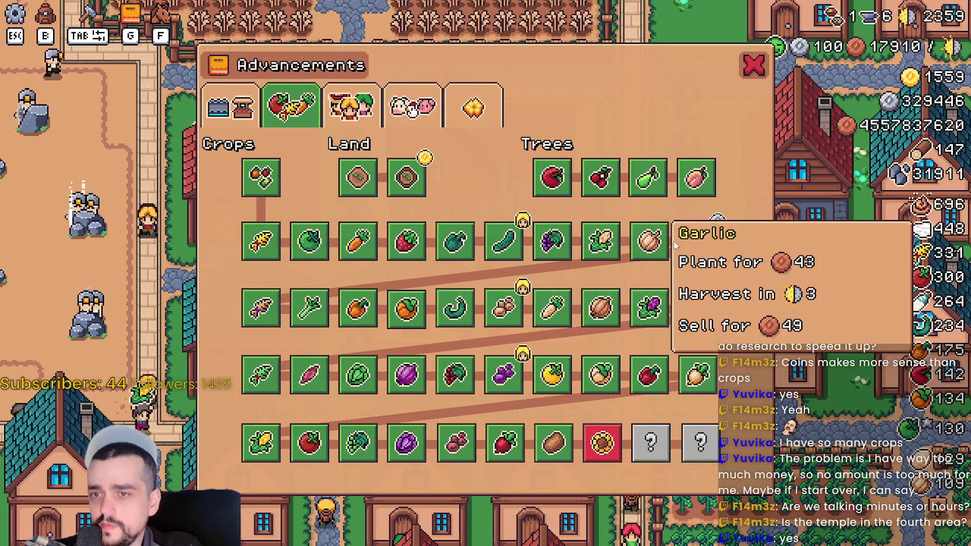
pyautogui.hotkey('alt', 'Tab')
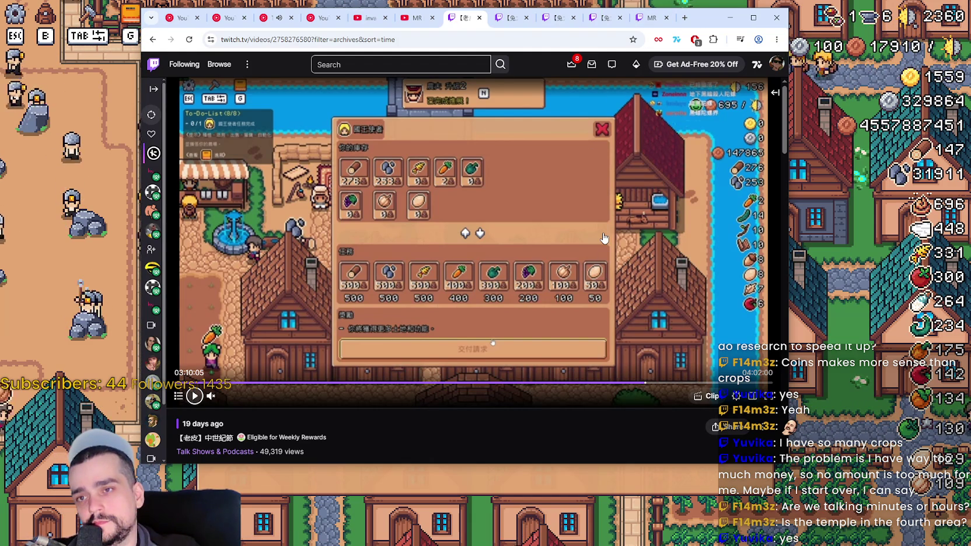
# Play the other playthrough video and skip ahead repeatedly from about 3:39.
pyautogui.click(499, 18)
pyautogui.click(495, 289)
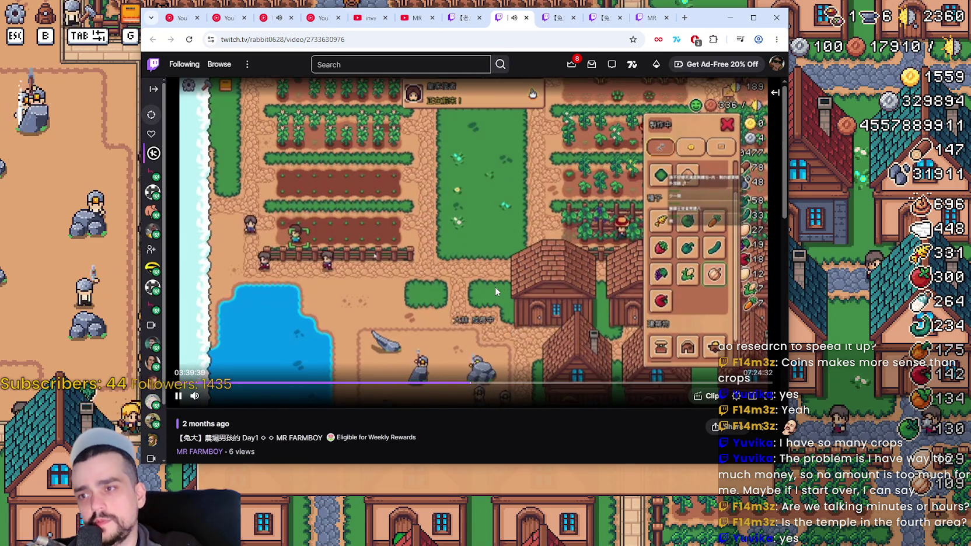
pyautogui.press('Right')
pyautogui.press('Right')
pyautogui.press('Right')
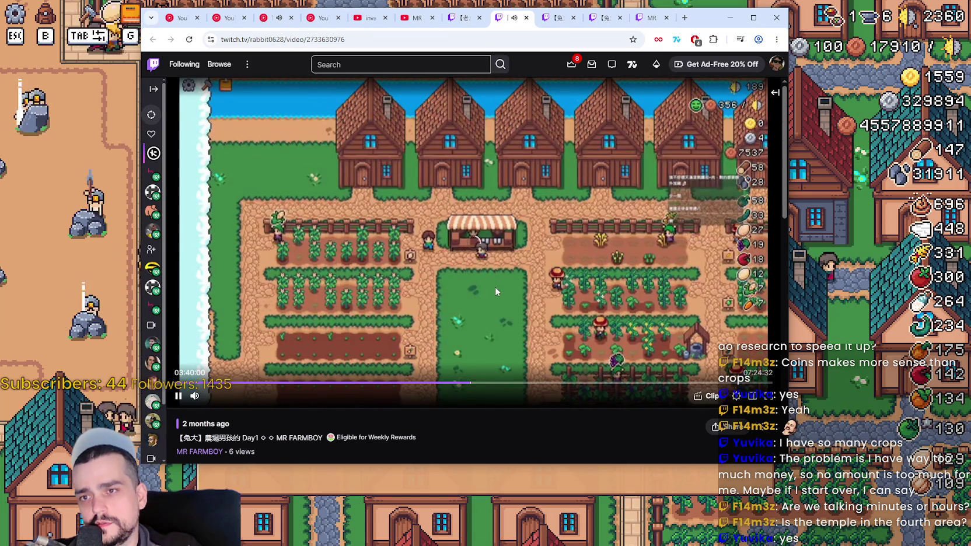
pyautogui.press('Right')
pyautogui.press('Right')
pyautogui.press('Right')
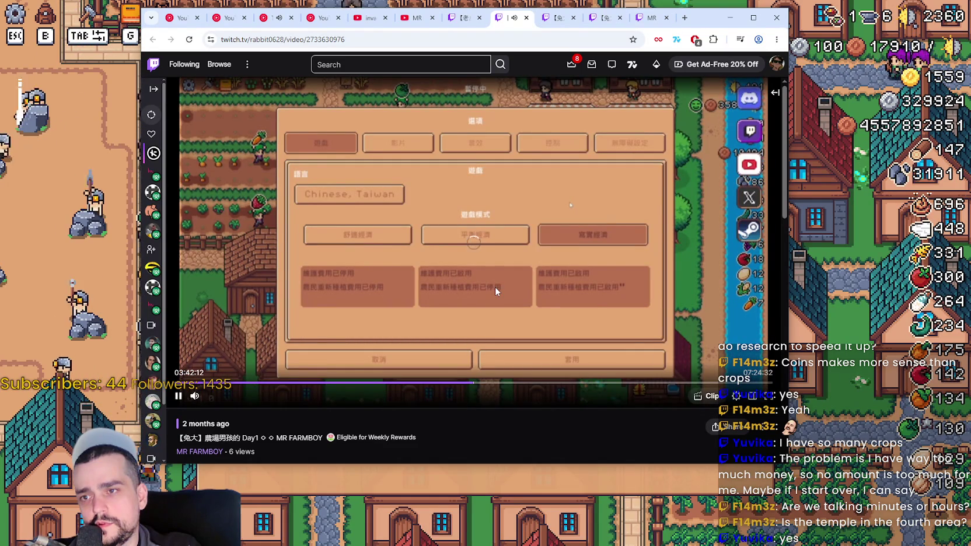
pyautogui.press('Right')
pyautogui.press('Right')
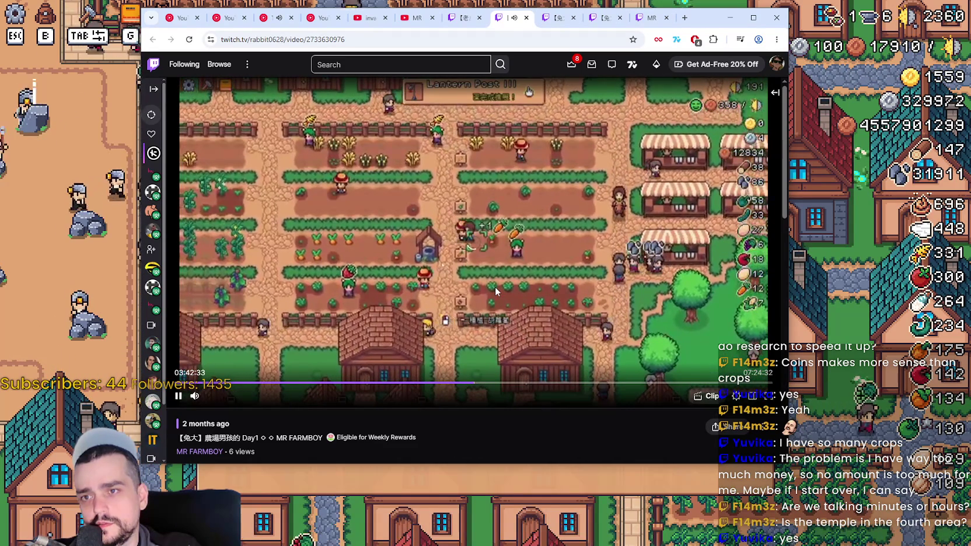
pyautogui.press('Right')
pyautogui.press('Right')
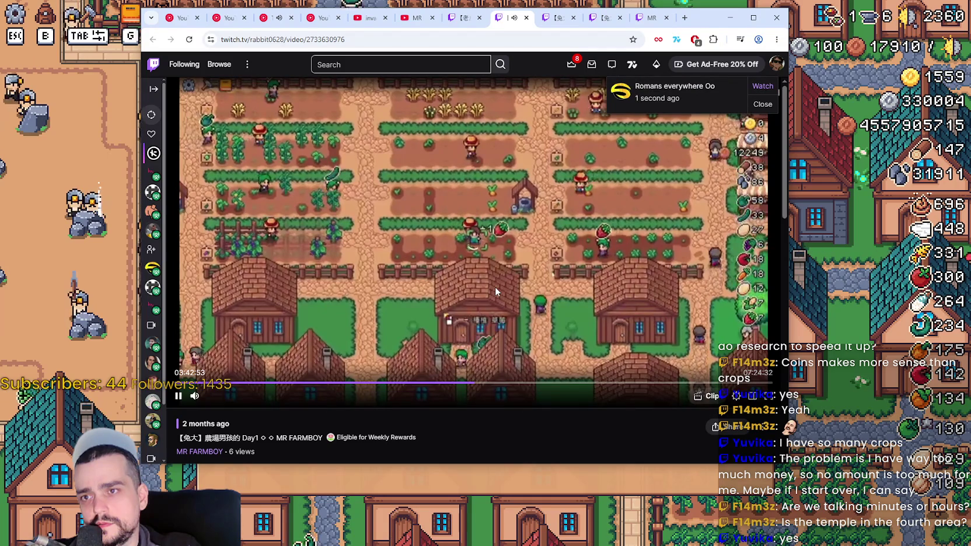
pyautogui.press('Right')
pyautogui.press('Right')
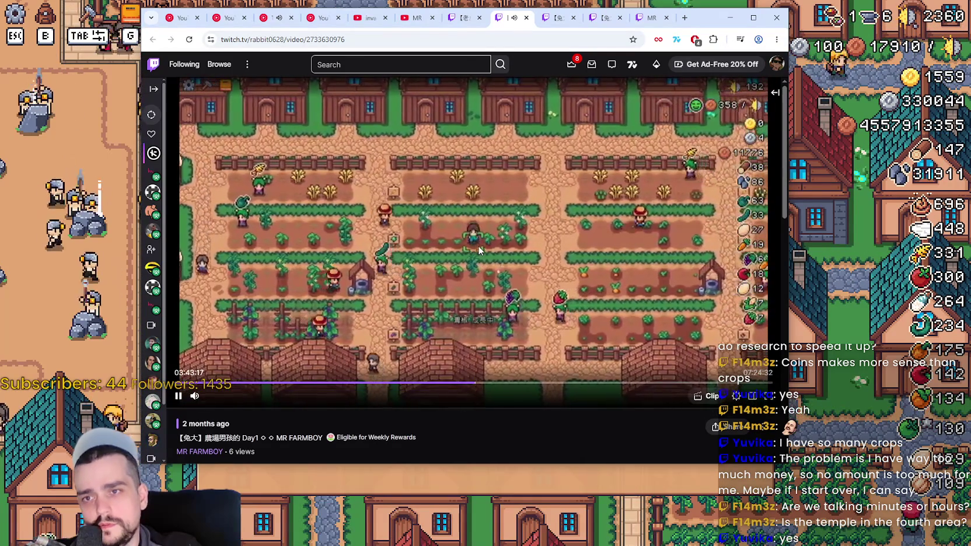
pyautogui.press('Right')
pyautogui.press('Right')
pyautogui.press('Right')
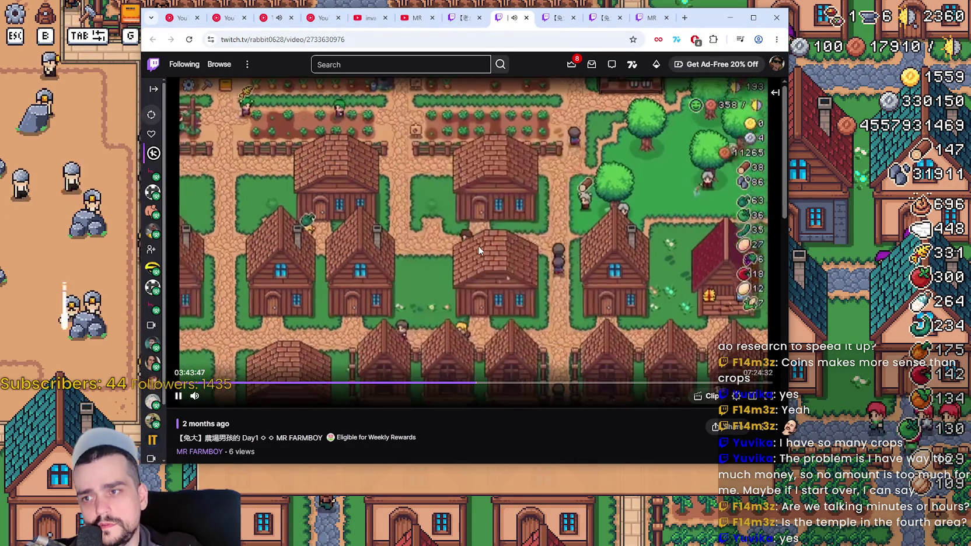
pyautogui.press('Right')
pyautogui.press('Right')
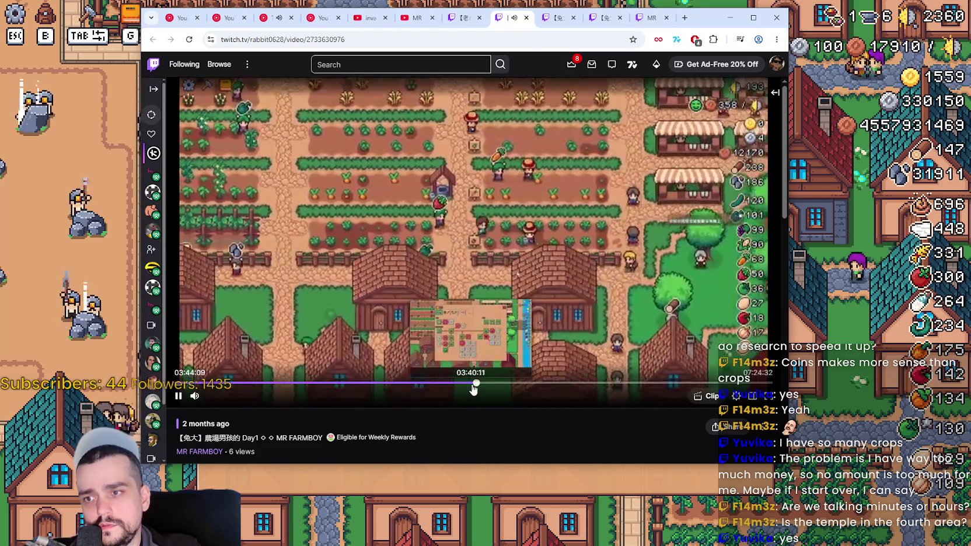
# Jump along the timeline through 3:56 and 4:07 to about 4:10, then pause.
pyautogui.click(480, 385)
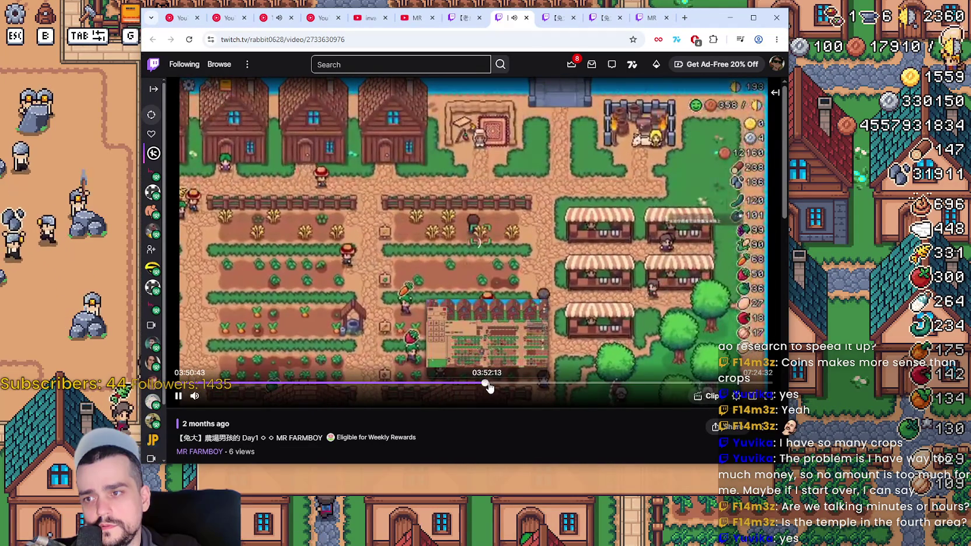
pyautogui.click(492, 385)
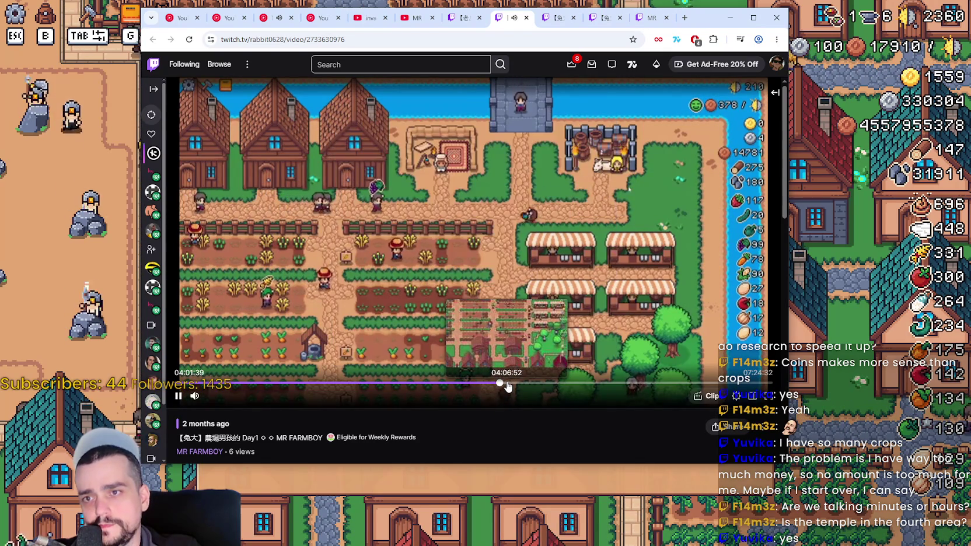
pyautogui.click(507, 386)
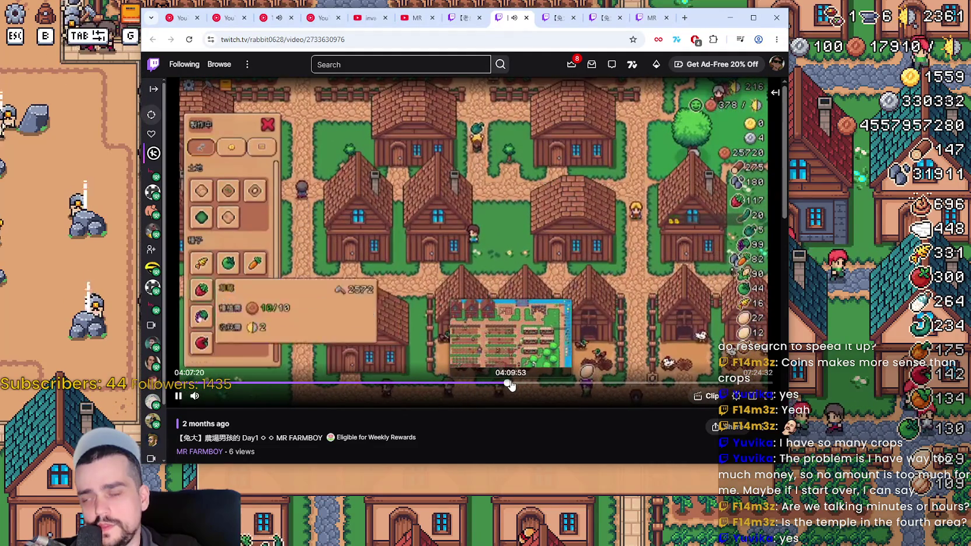
pyautogui.click(511, 384)
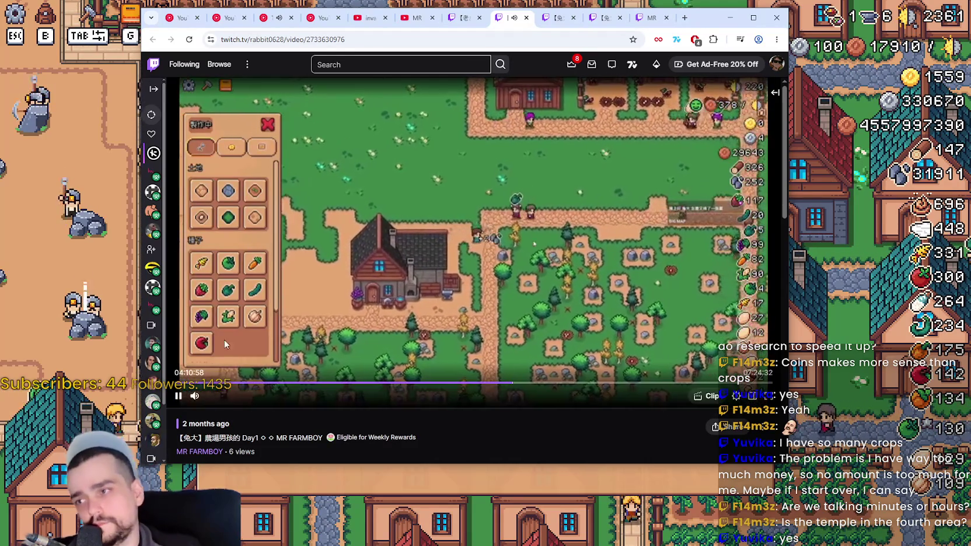
pyautogui.press('space')
# In the game, close Advancements and open the Blacksmith's boot buffs showing the 15000 cost.
pyautogui.hotkey('alt', 'Tab')
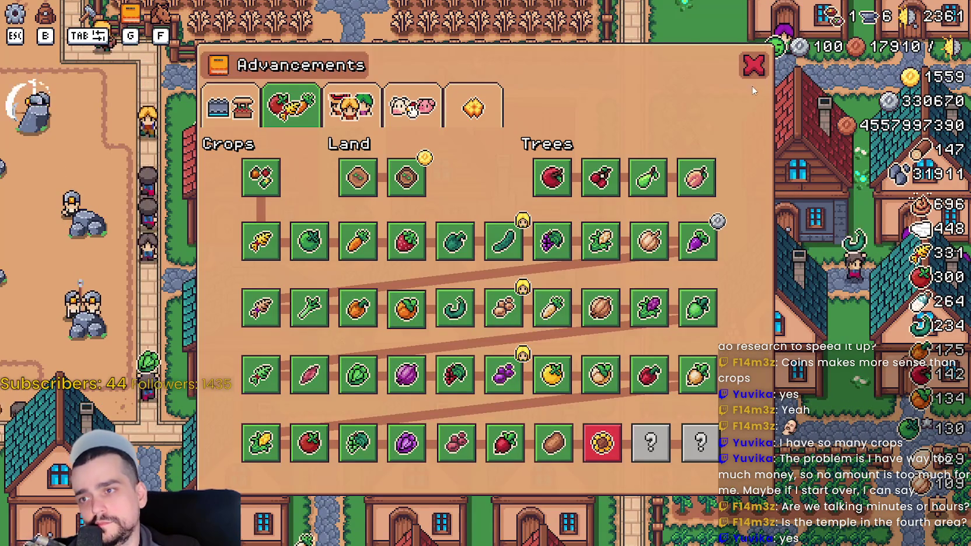
pyautogui.press('Escape')
pyautogui.click(693, 383)
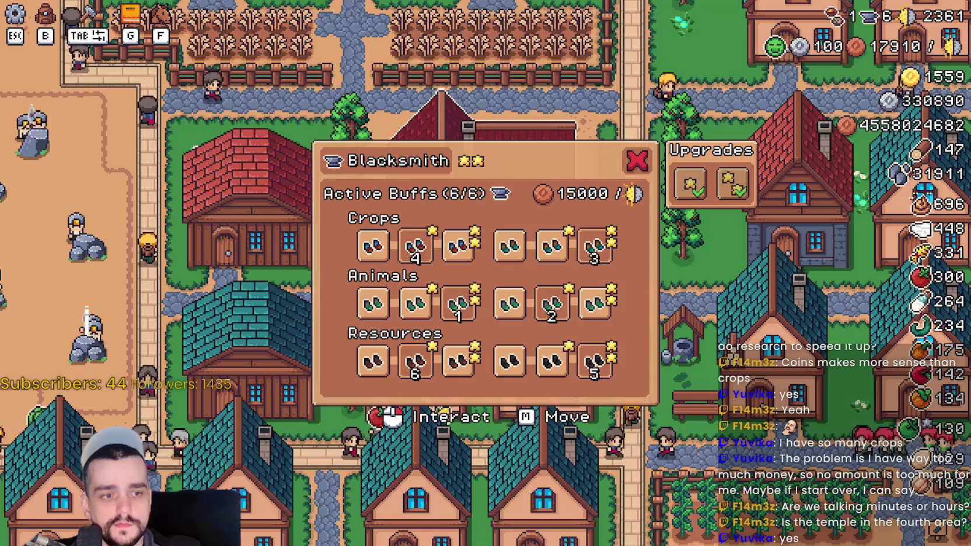
# In Godot's blacksmith_panel scene, select the FarmerBoots skill to edit its requirements.
pyautogui.hotkey('alt', 'Tab')
pyautogui.scroll(5, 269, 205)
pyautogui.click(260, 173)
pyautogui.scroll(-3, 315, 484)
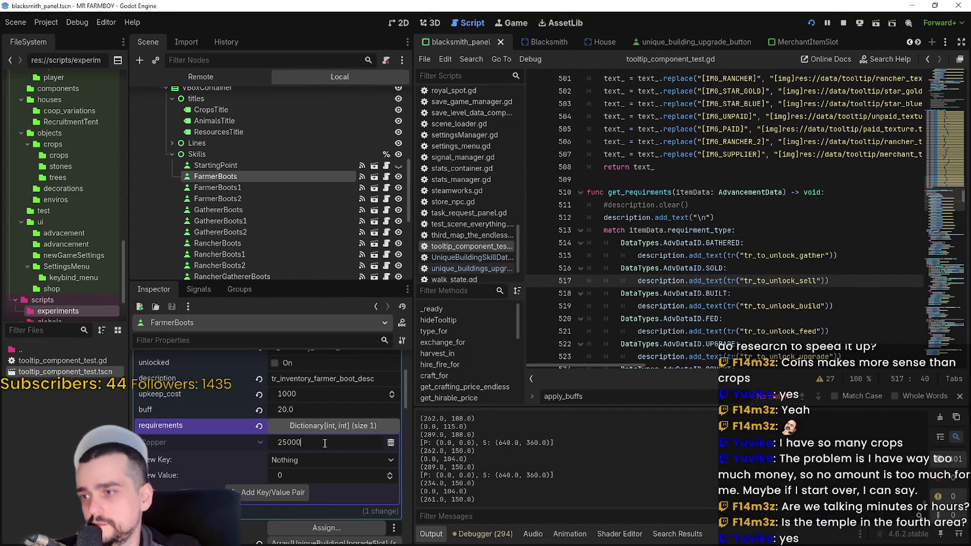
# Confirm the FarmerBoots Copper cost of 25000, rechecking it with a calculator.
pyautogui.press('Return')
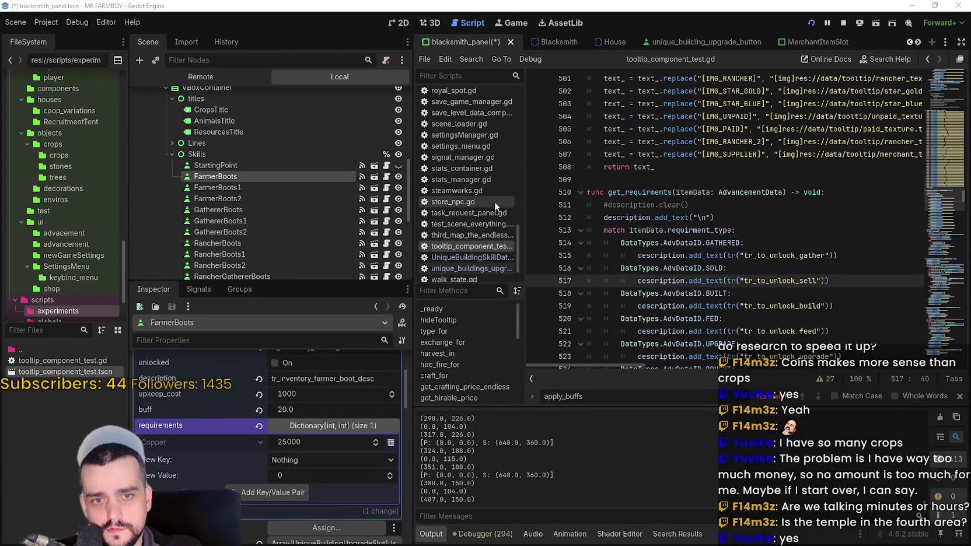
pyautogui.press('XF86Calculator')
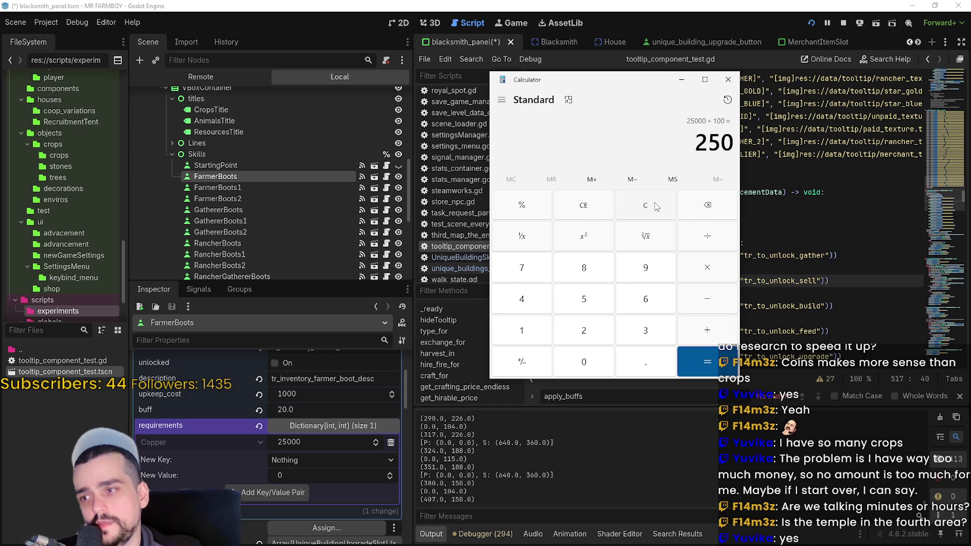
pyautogui.click(313, 442)
pyautogui.write('50000')
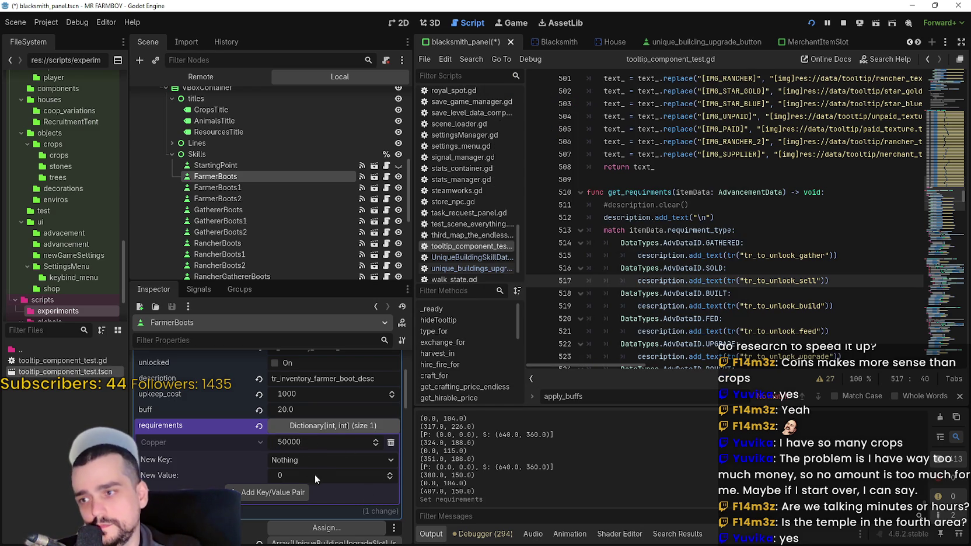
# Add a 500 Silver requirement to FarmerBoots, then select the FarmerBoots1 tier.
pyautogui.click(329, 461)
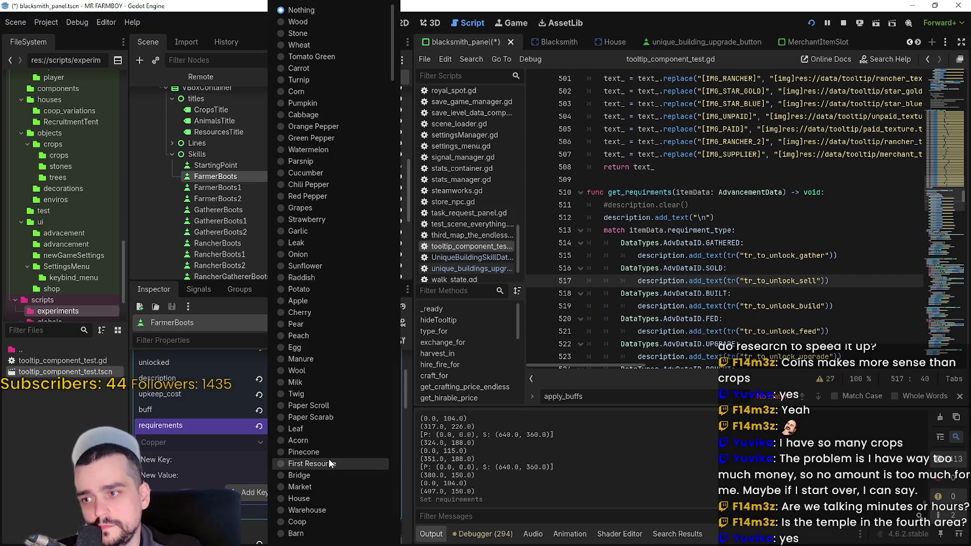
pyautogui.scroll(-5, 331, 373)
pyautogui.click(331, 414)
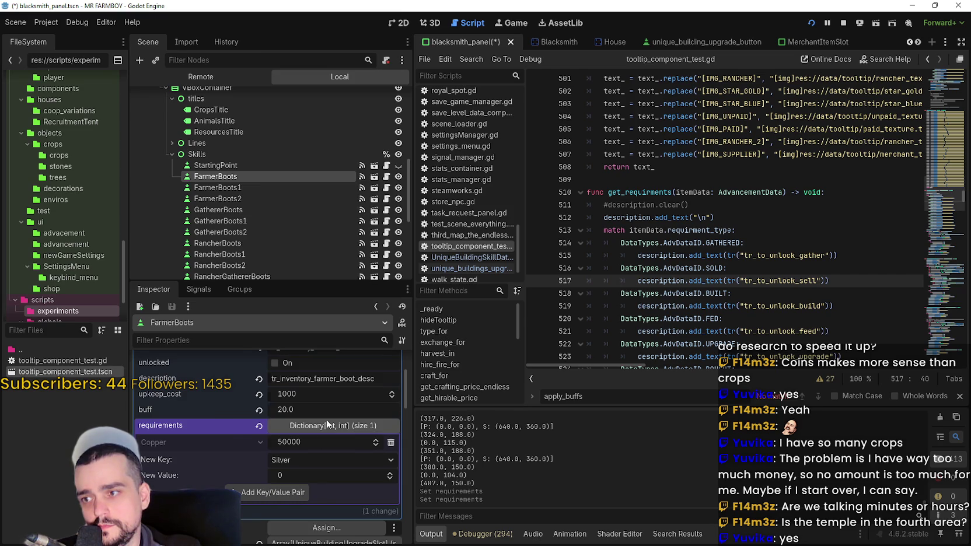
pyautogui.write('500')
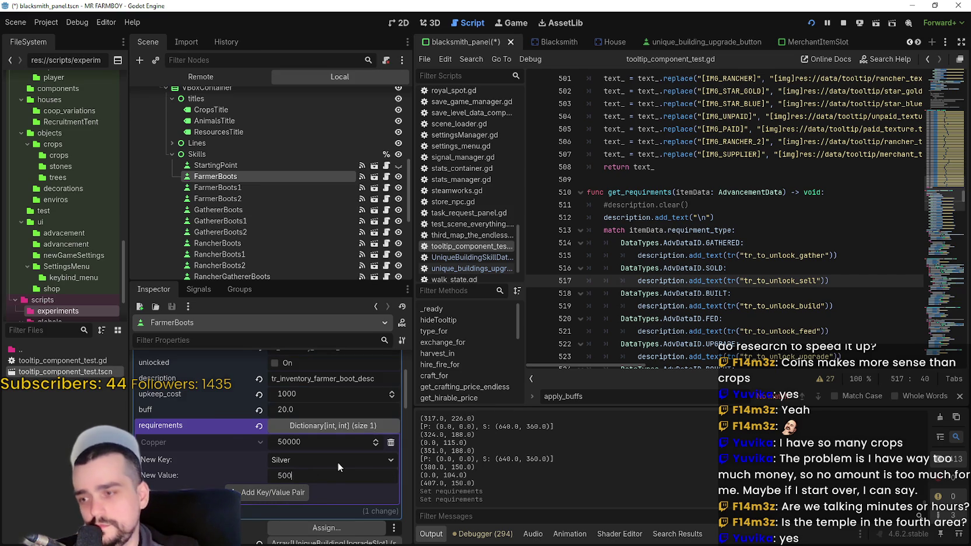
pyautogui.click(275, 492)
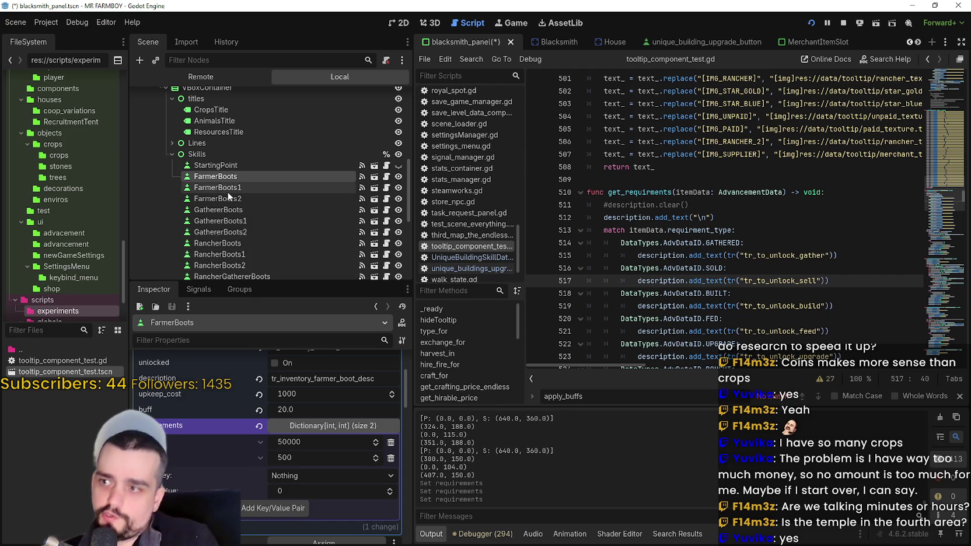
pyautogui.click(246, 187)
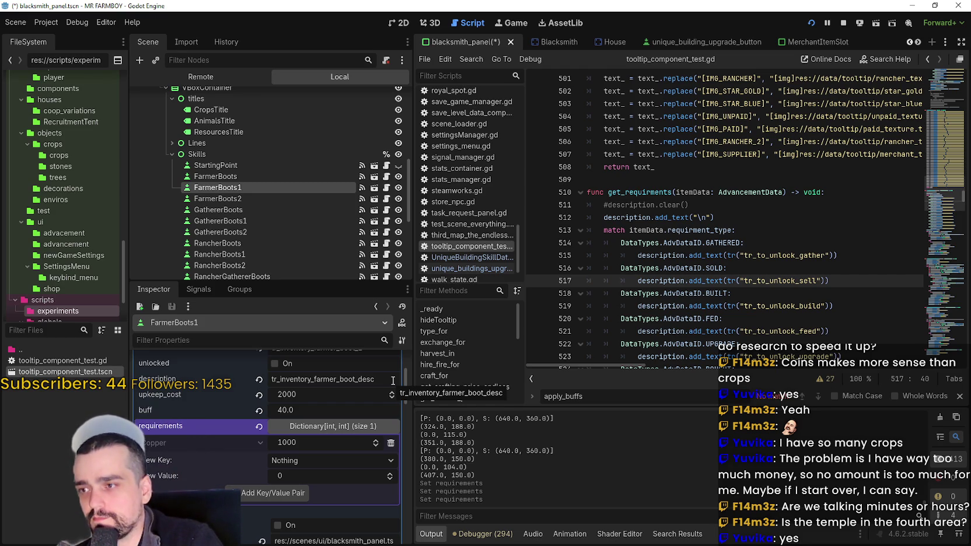
# Select FarmerBoots1 and change its Copper requirement to 1000000.
pyautogui.click(288, 176)
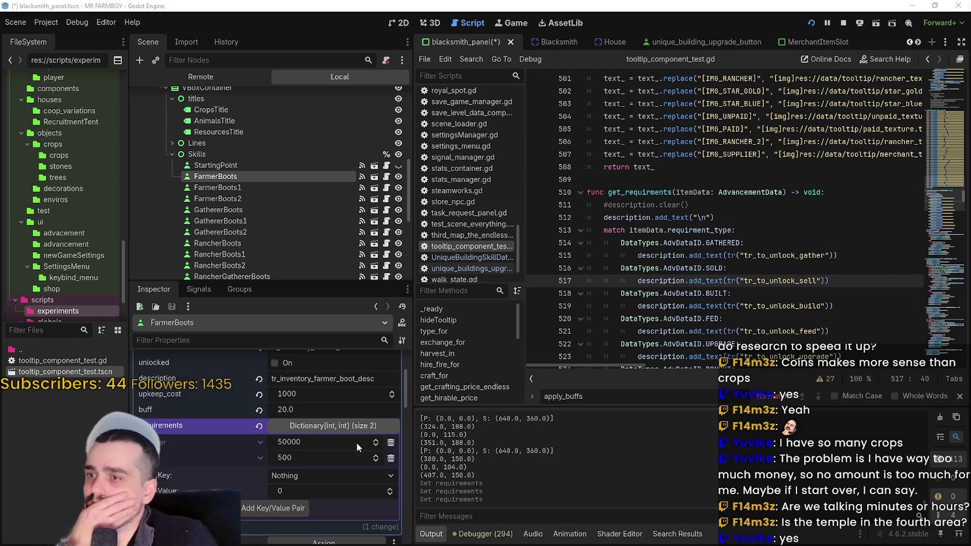
pyautogui.scroll(1, 194, 420)
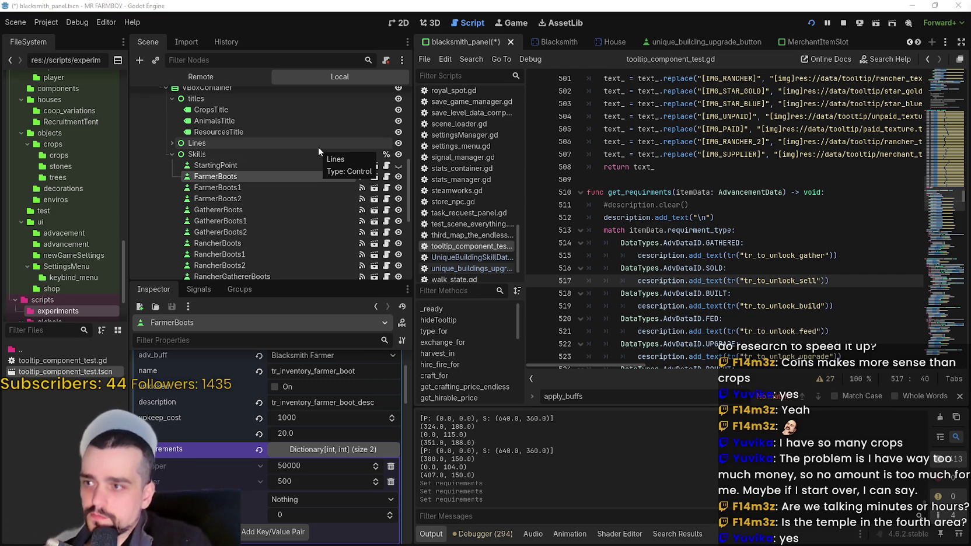
pyautogui.click(250, 190)
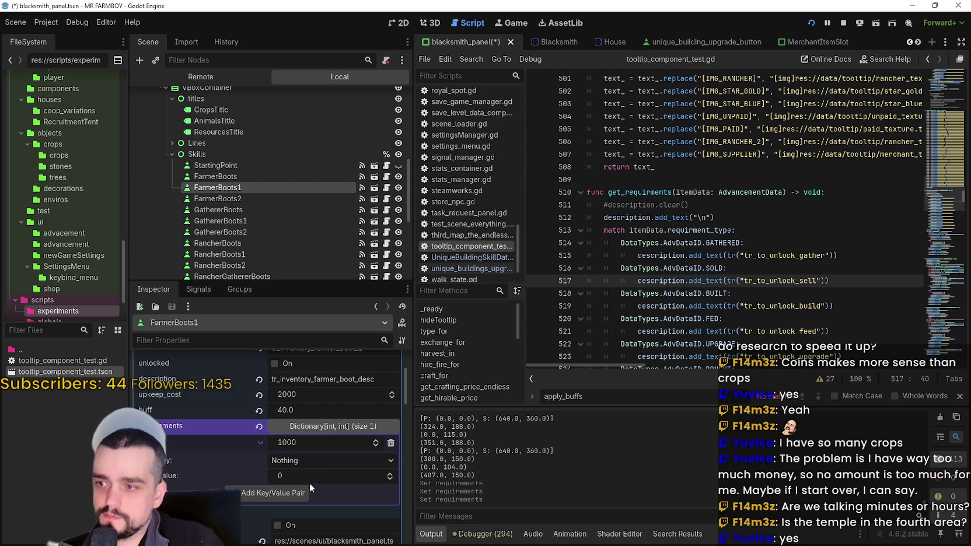
pyautogui.click(320, 443)
pyautogui.write('1000000')
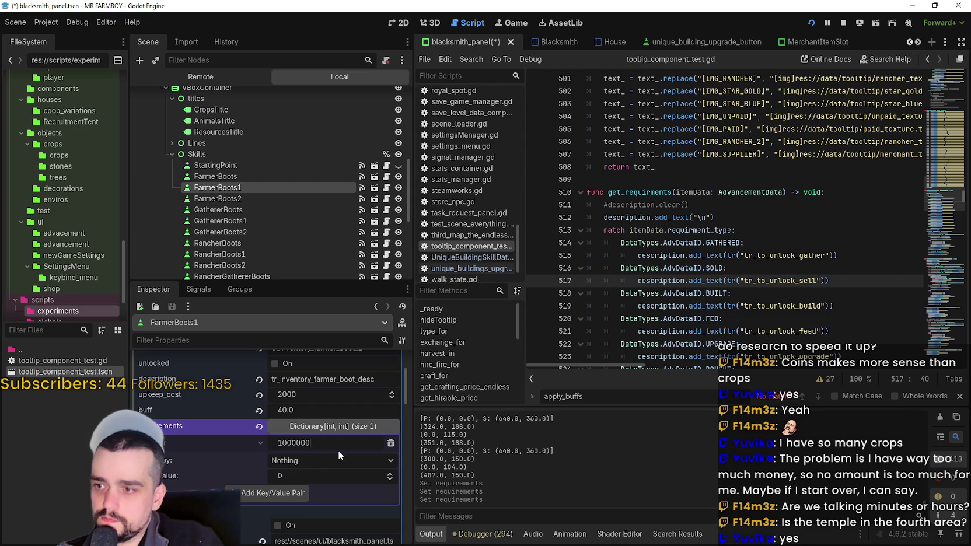
pyautogui.press('BackSpace')
pyautogui.press('Return')
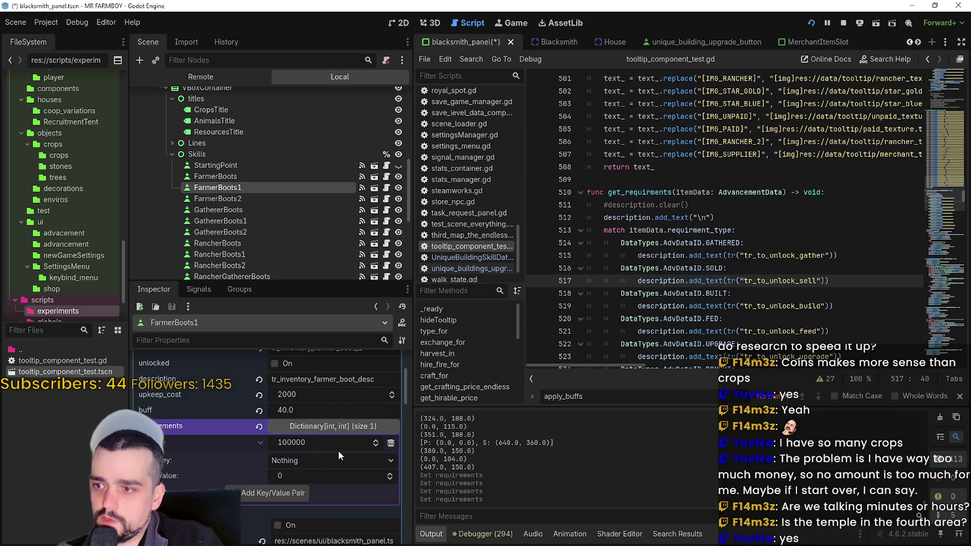
pyautogui.click(294, 444)
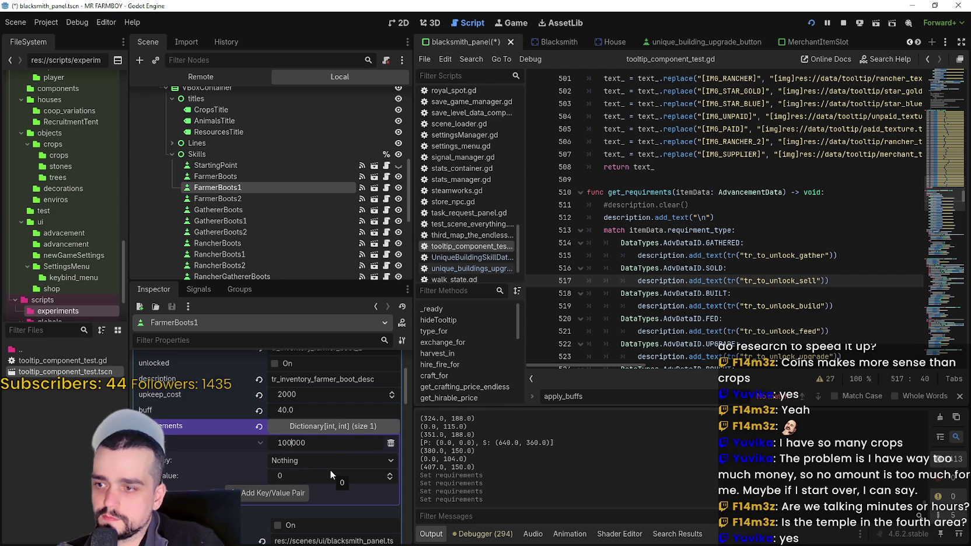
# Add a new Silver requirement of 1000 to FarmerBoots1's requirements.
pyautogui.click(315, 464)
pyautogui.scroll(-5, 337, 216)
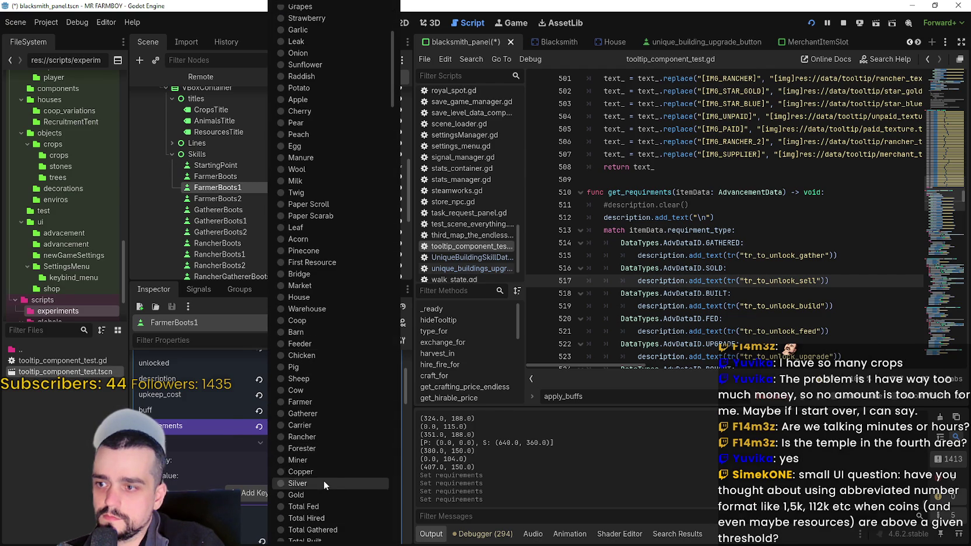
pyautogui.click(323, 479)
pyautogui.click(321, 476)
pyautogui.write('1')
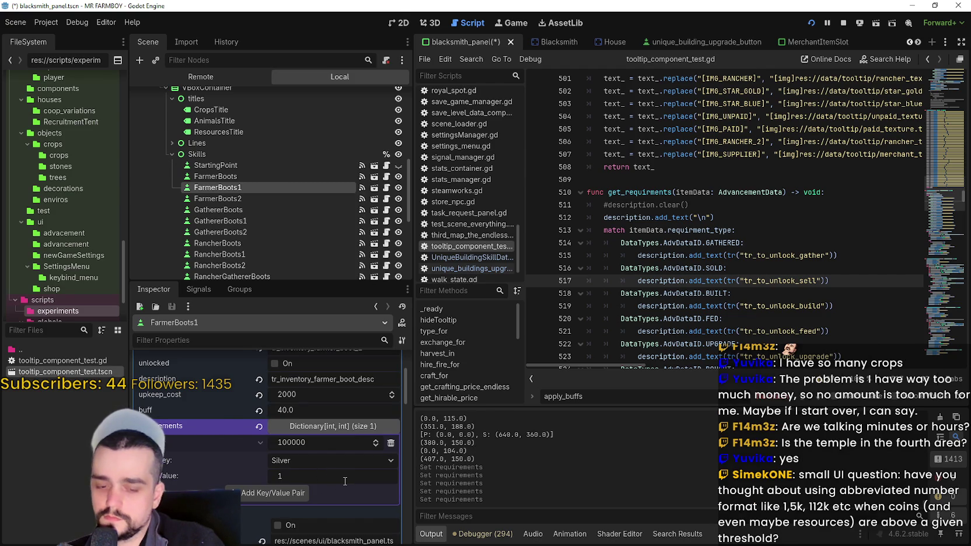
pyautogui.write('000')
pyautogui.press('Return')
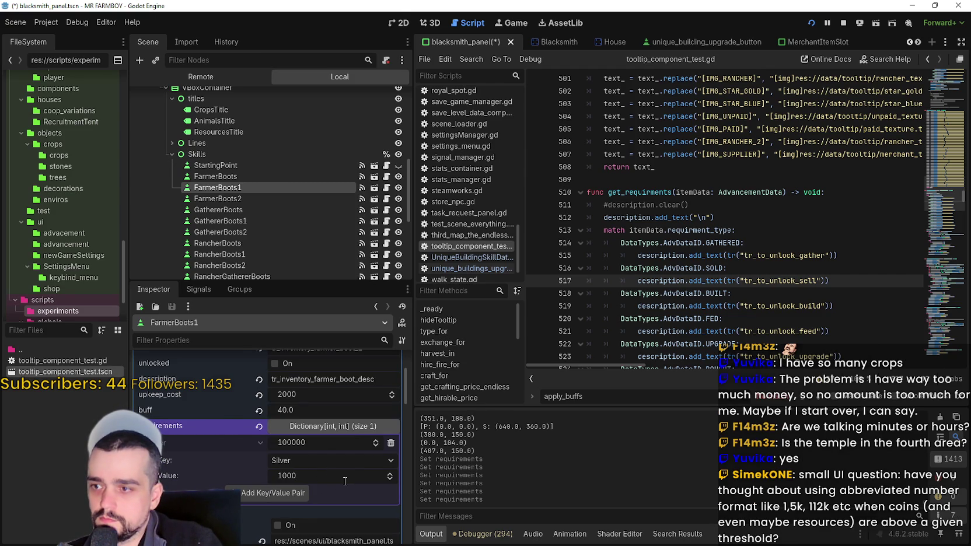
pyautogui.click(303, 490)
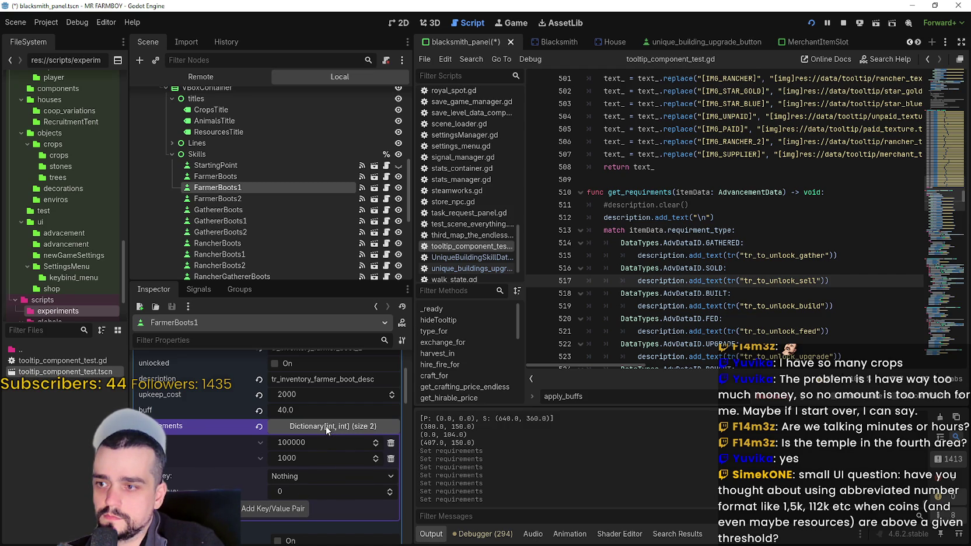
pyautogui.click(258, 200)
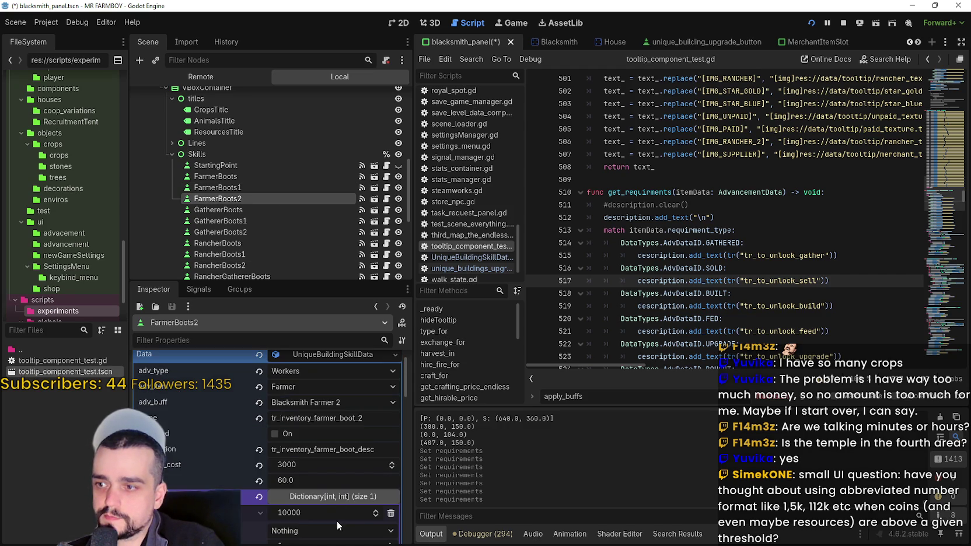
# Set FarmerBoots2's Copper requirement to 1000000 and compute the Silver amount as 1000000/100.
pyautogui.write('1000000')
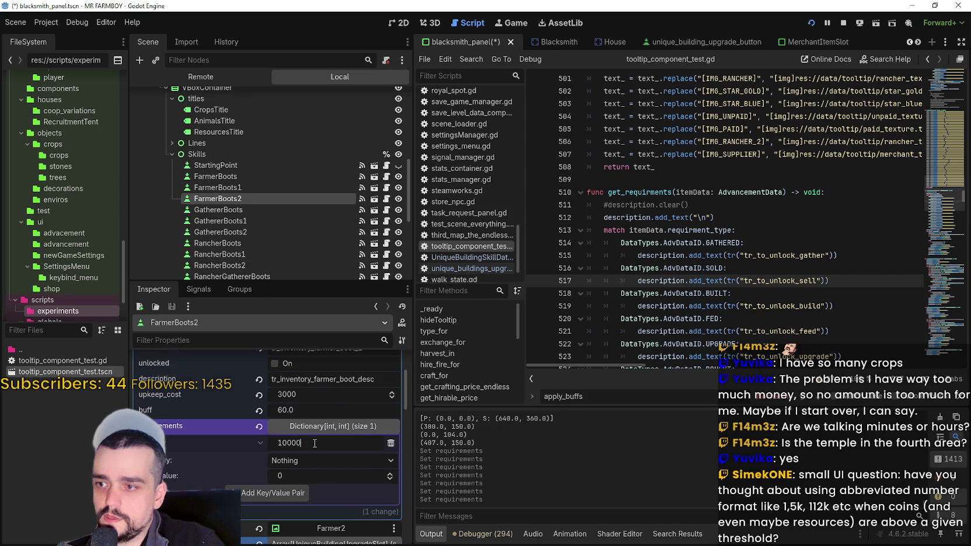
pyautogui.click(317, 457)
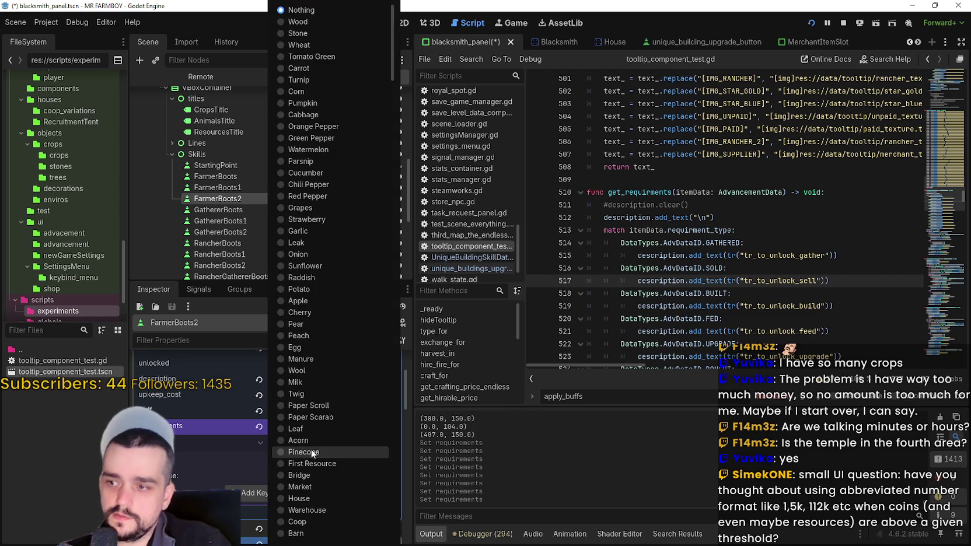
pyautogui.click(223, 438)
pyautogui.press('Left')
pyautogui.press('Left')
pyautogui.press('Left')
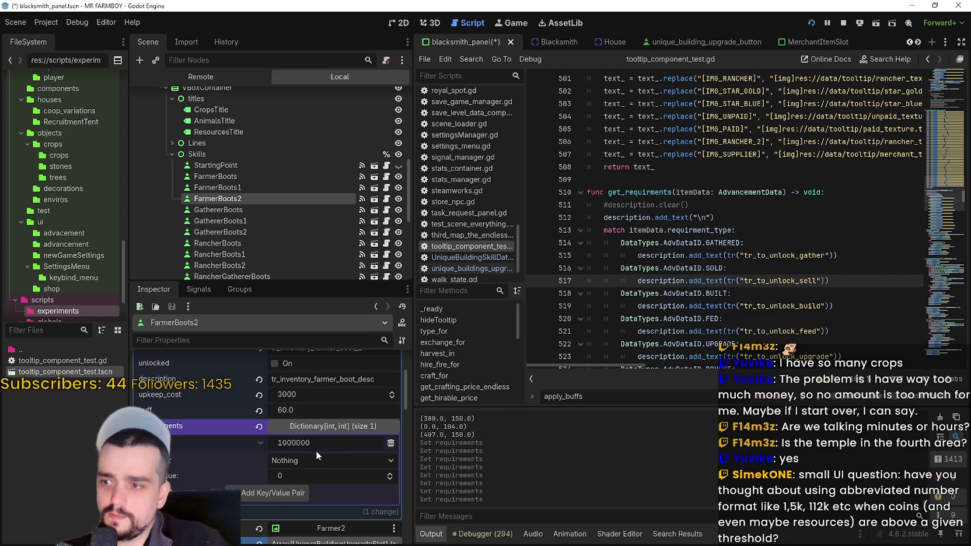
pyautogui.doubleClick(317, 447)
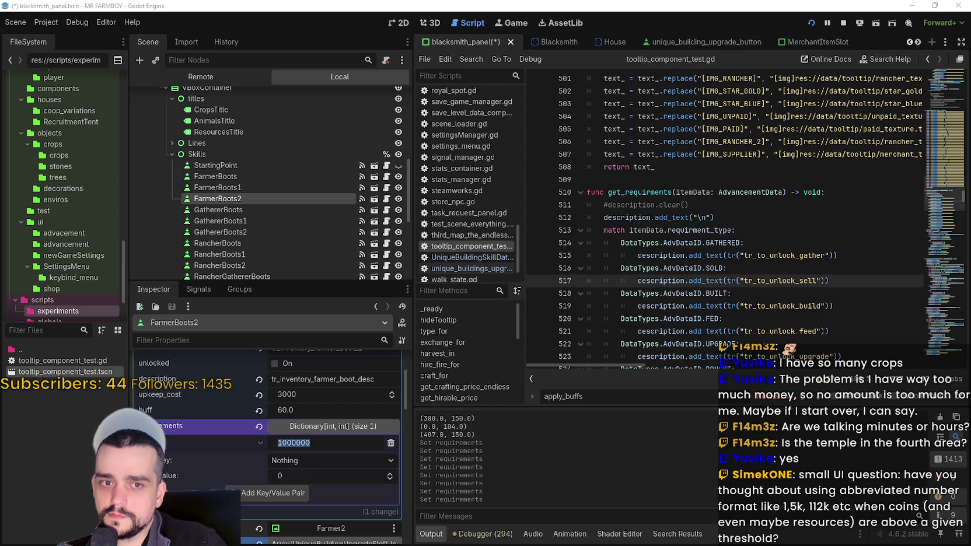
pyautogui.press('XF86Calculator')
pyautogui.write('1000000/')
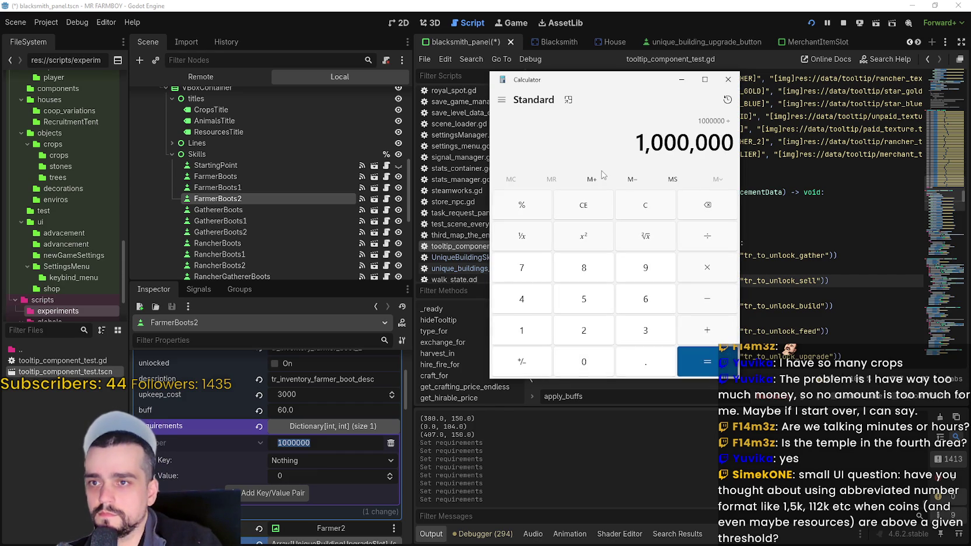
pyautogui.write('100')
pyautogui.press('Return')
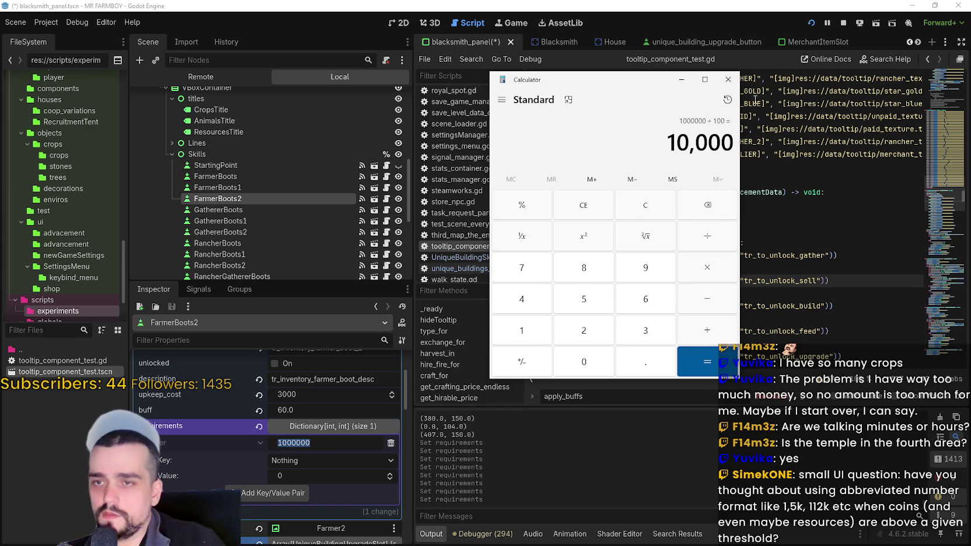
pyautogui.click(727, 79)
# Add a 10000 Silver requirement to FarmerBoots2 and save the blacksmith panel scene.
pyautogui.click(304, 467)
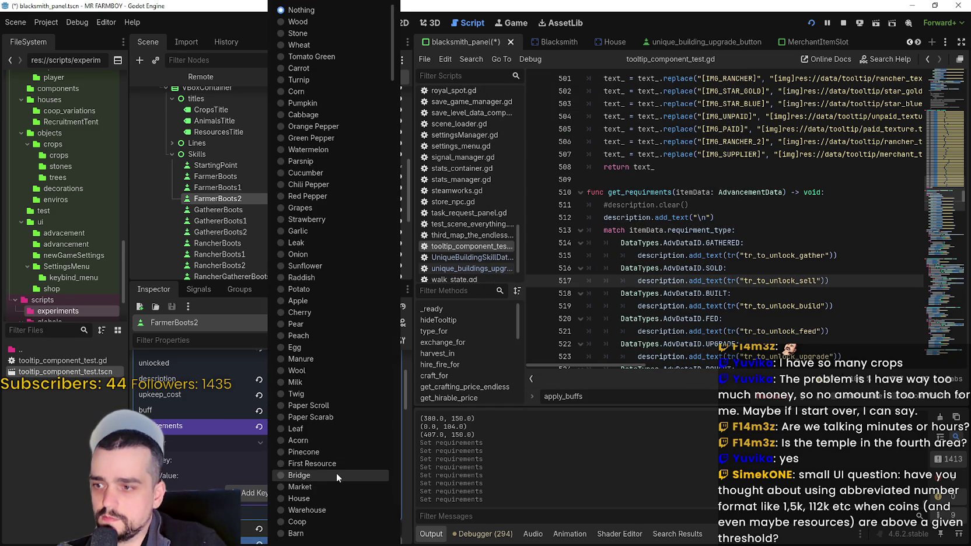
pyautogui.scroll(-5, 333, 374)
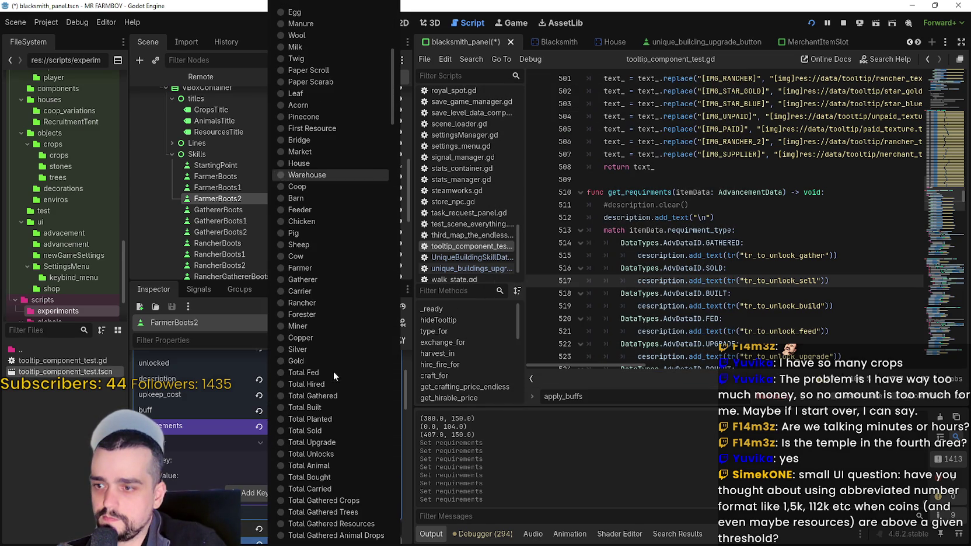
pyautogui.click(318, 349)
pyautogui.click(321, 469)
pyautogui.write('10000')
pyautogui.press('Return')
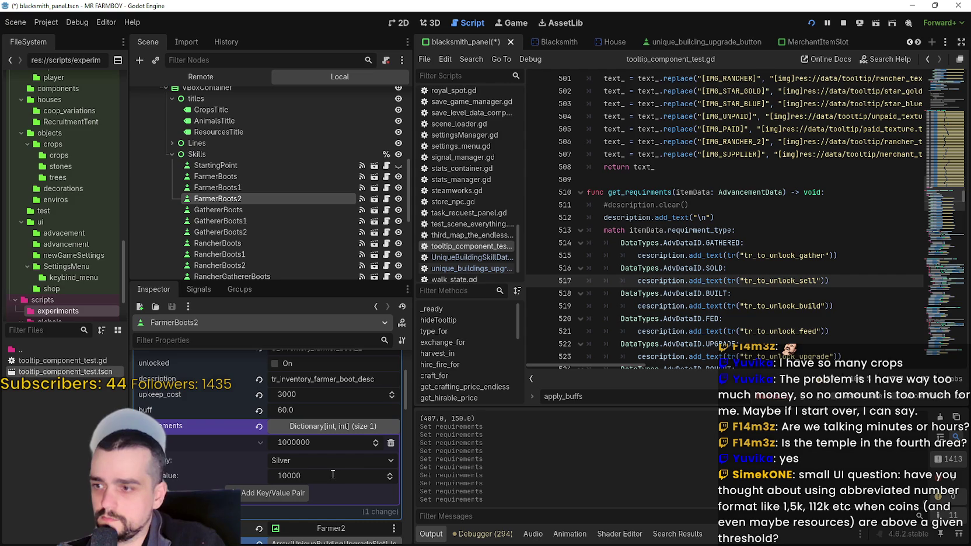
pyautogui.click(288, 489)
pyautogui.hotkey('ctrl', 's')
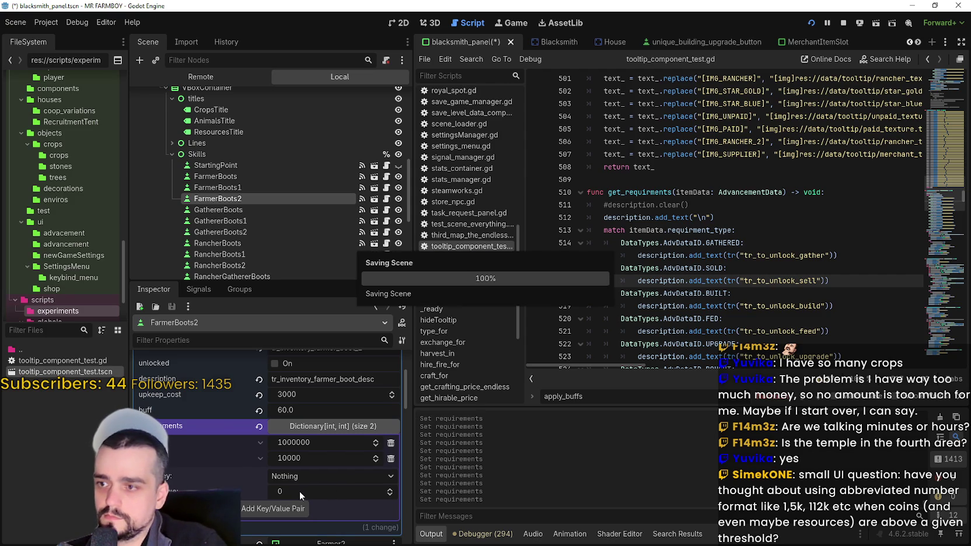
# Recheck the FarmerBoots1 and FarmerBoots2 requirement entries in the dictionary.
pyautogui.click(248, 188)
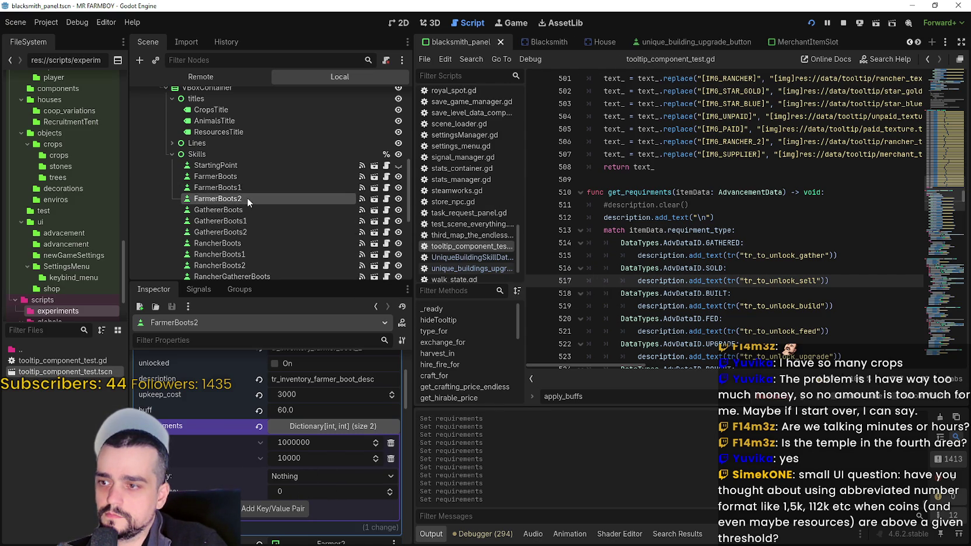
pyautogui.click(246, 197)
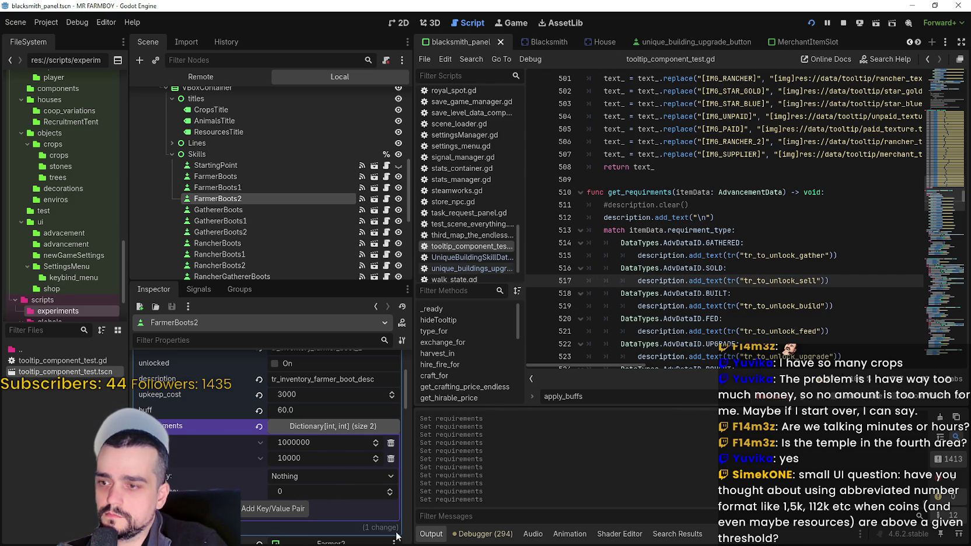
pyautogui.click(365, 427)
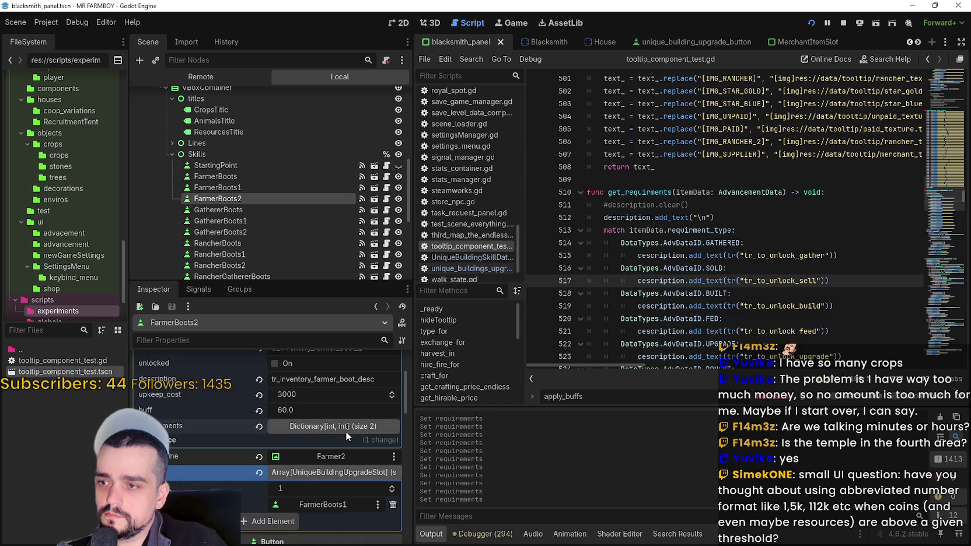
pyautogui.click(349, 428)
pyautogui.click(736, 217)
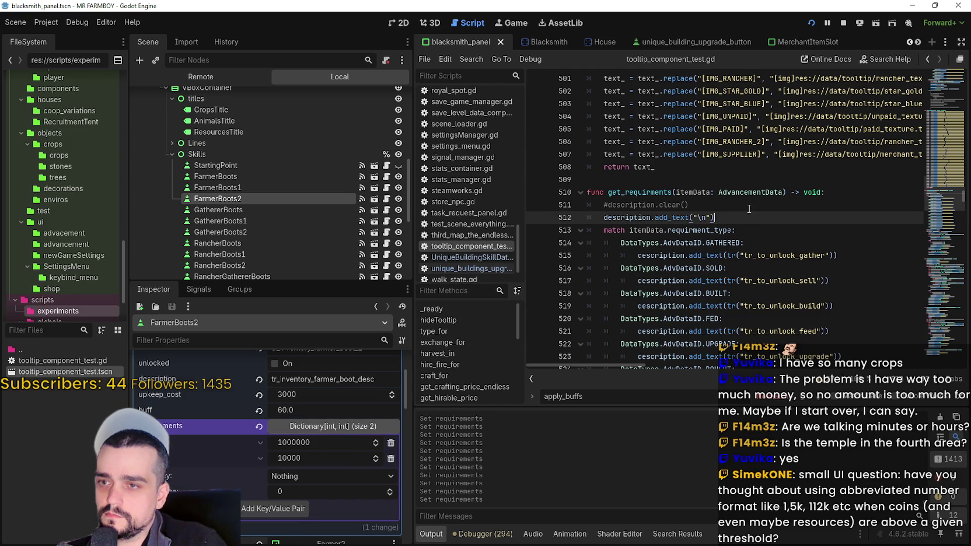
# Stop the running game, relaunch it, and choose Continue on the MR FARMBOY title screen.
pyautogui.click(843, 25)
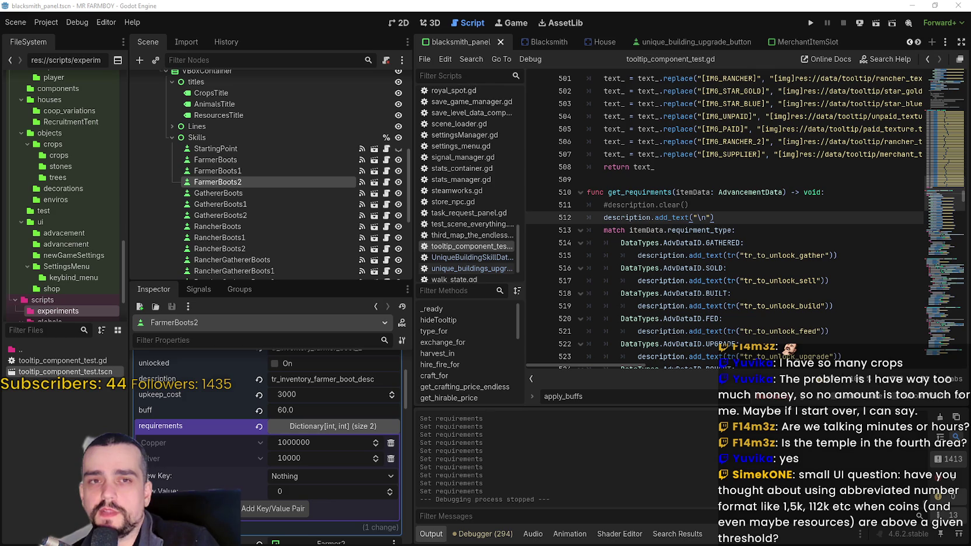
pyautogui.click(807, 26)
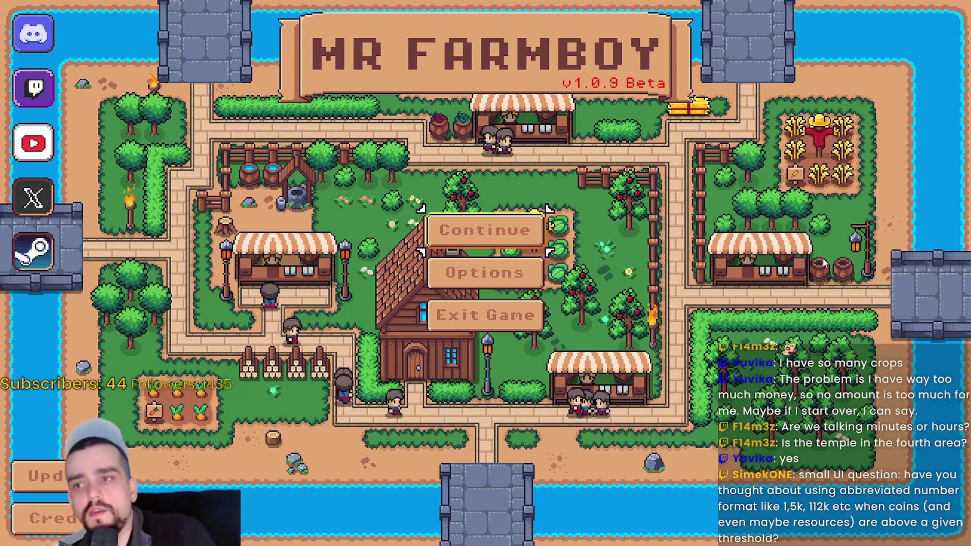
pyautogui.click(491, 251)
# Load Save 1, walk the farmer to the blacksmith, and open its buff panel.
pyautogui.click(478, 211)
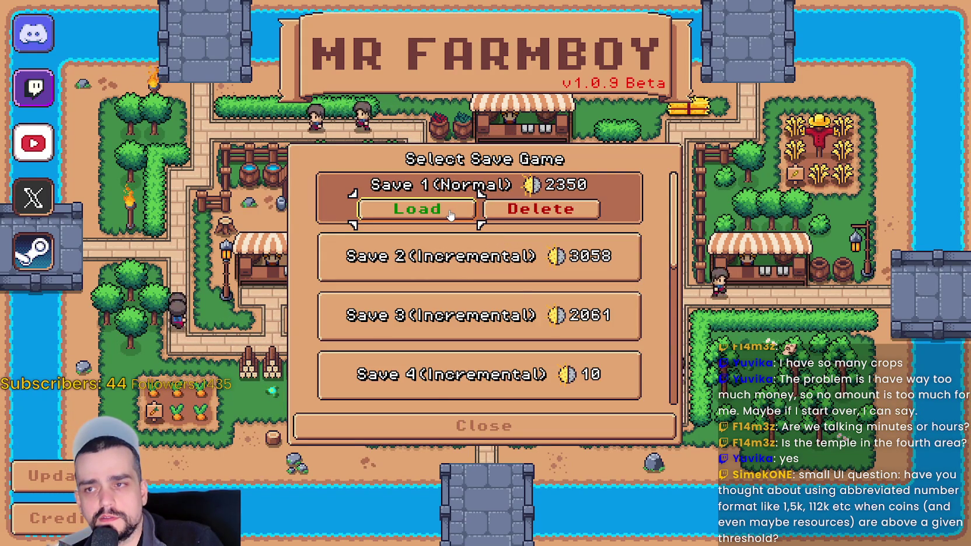
pyautogui.click(450, 216)
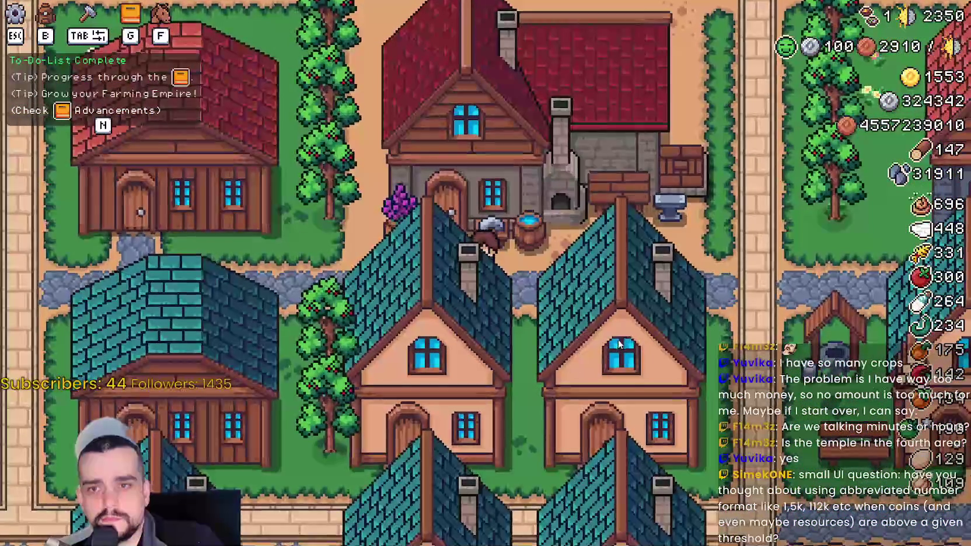
pyautogui.press('w')
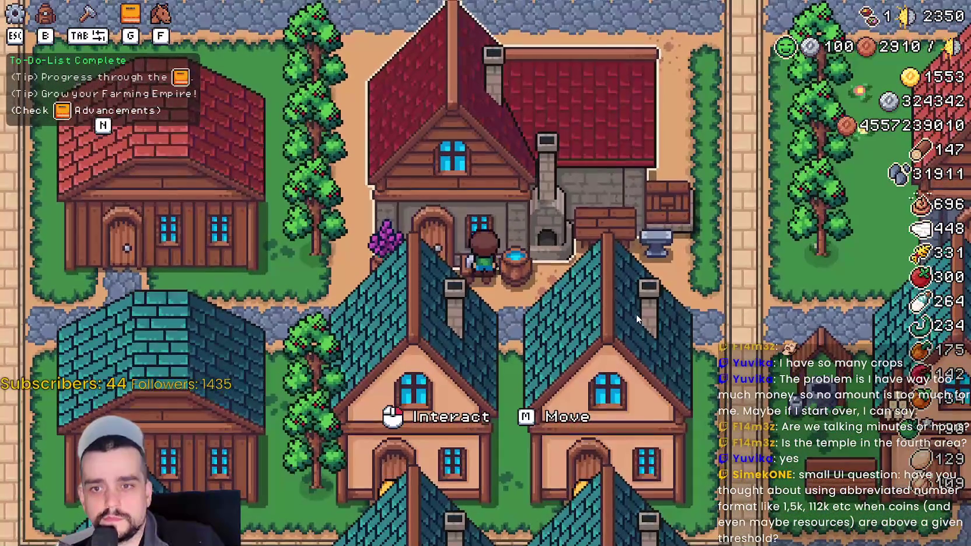
pyautogui.click(635, 314)
# Unlock the first, second and third Farmer Boots tiers in turn.
pyautogui.moveTo(385, 244)
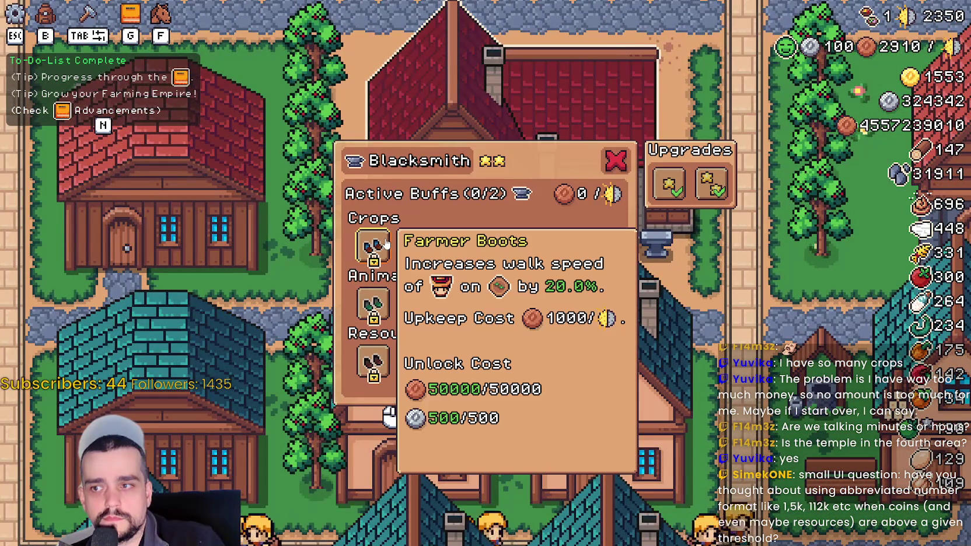
pyautogui.moveTo(507, 249)
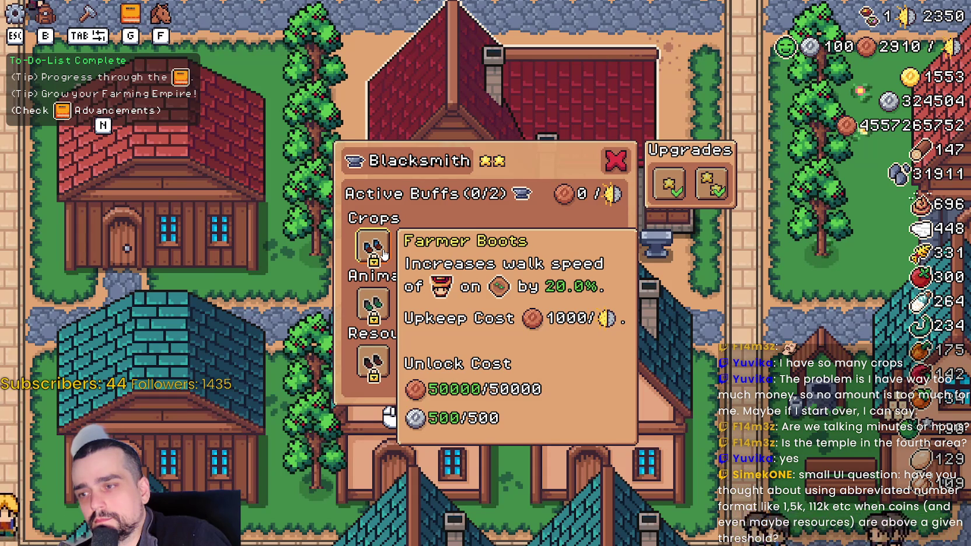
pyautogui.click(383, 252)
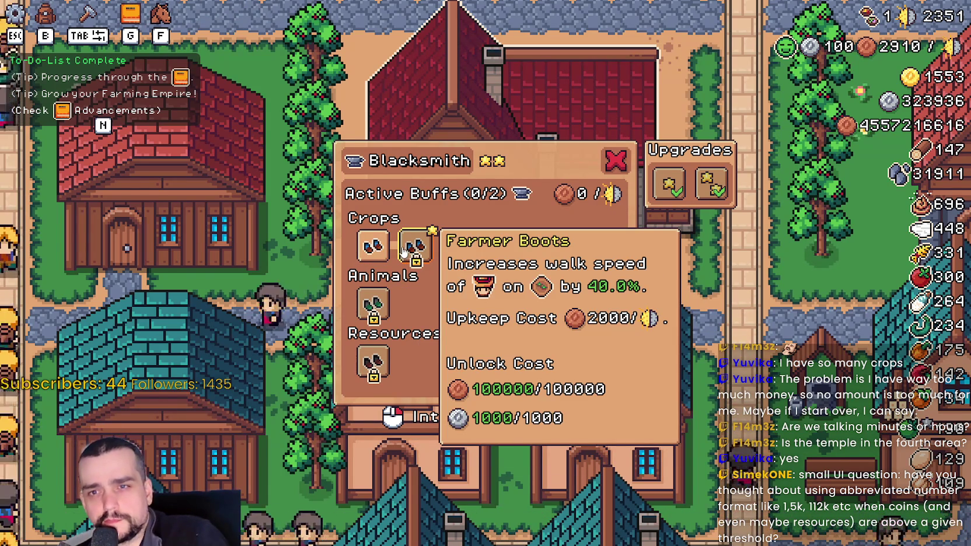
pyautogui.click(404, 252)
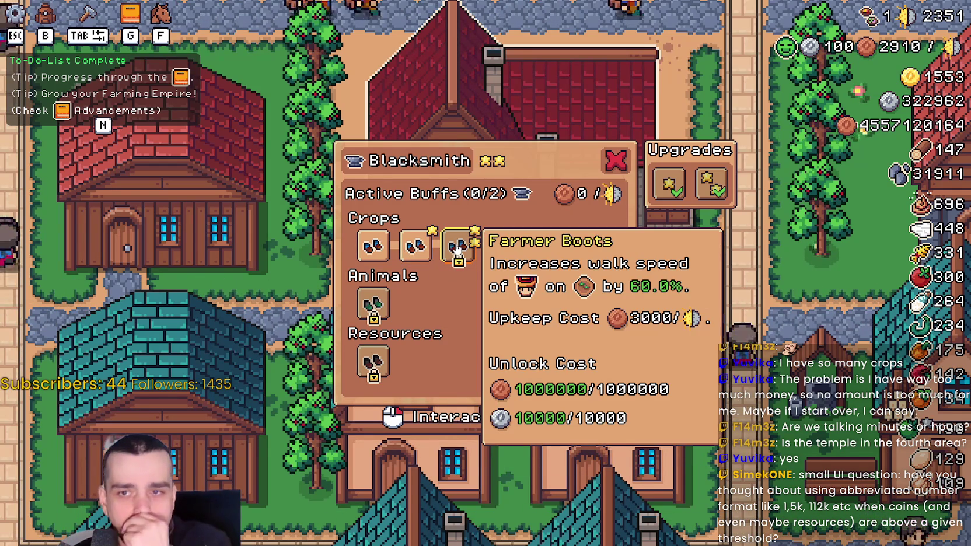
pyautogui.click(457, 248)
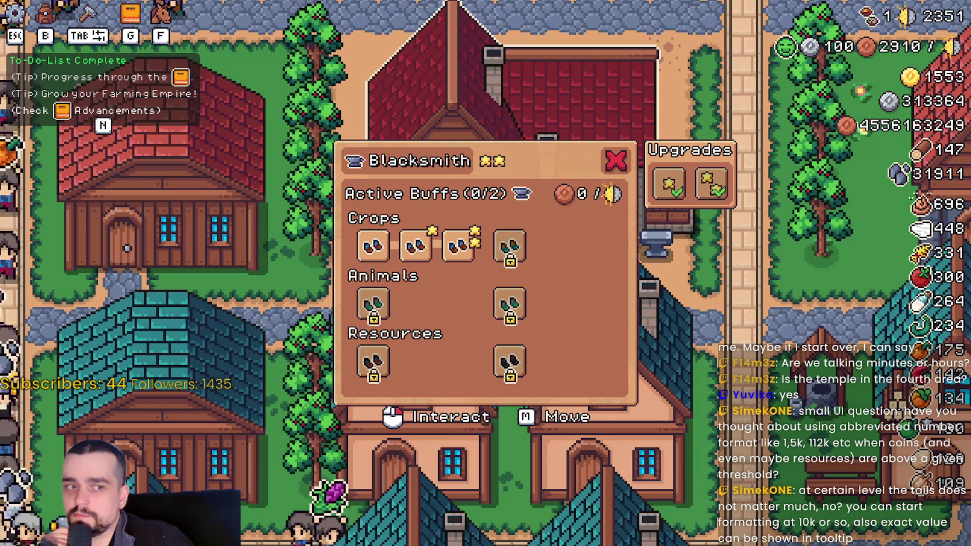
# Inspect the blacksmith buffs and upgrade costs, then close the Blacksmith panel.
pyautogui.moveTo(513, 315)
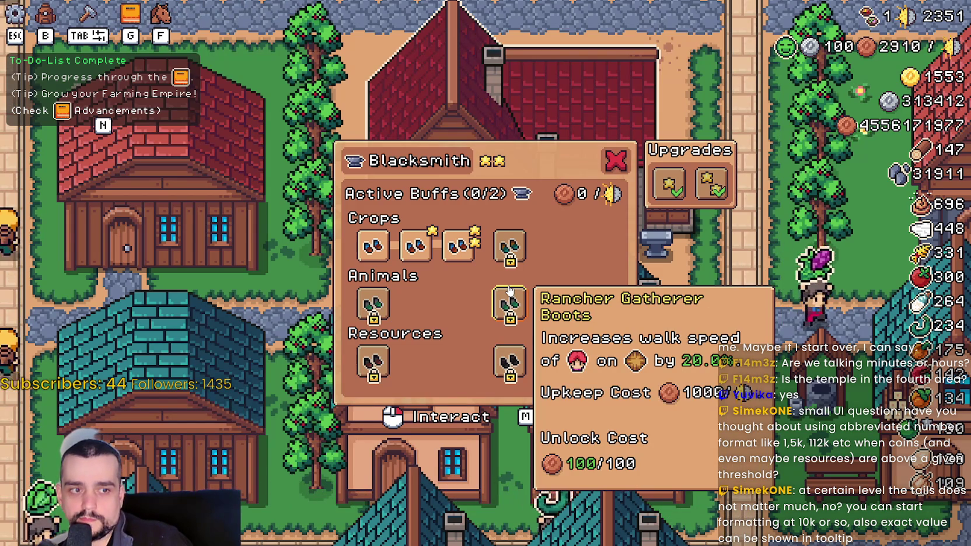
pyautogui.moveTo(445, 264)
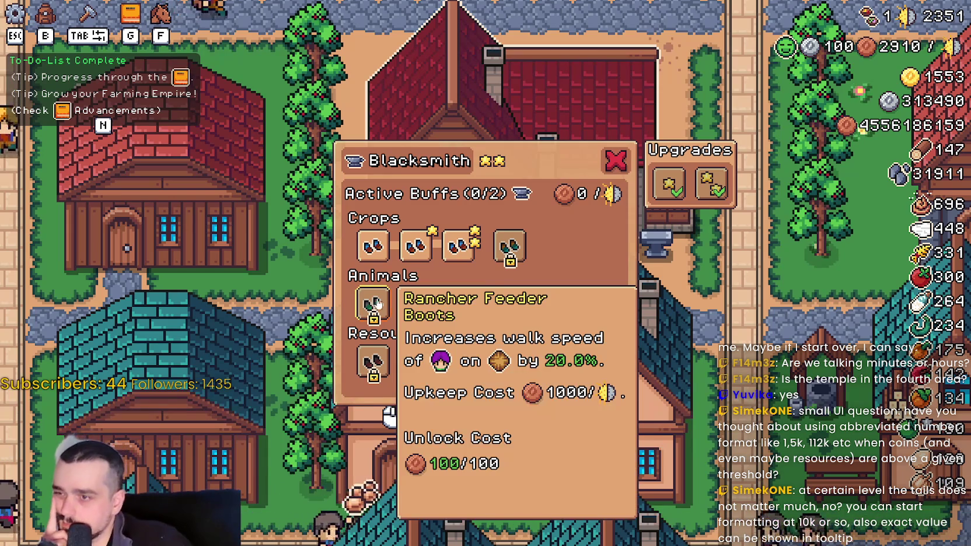
pyautogui.moveTo(534, 251)
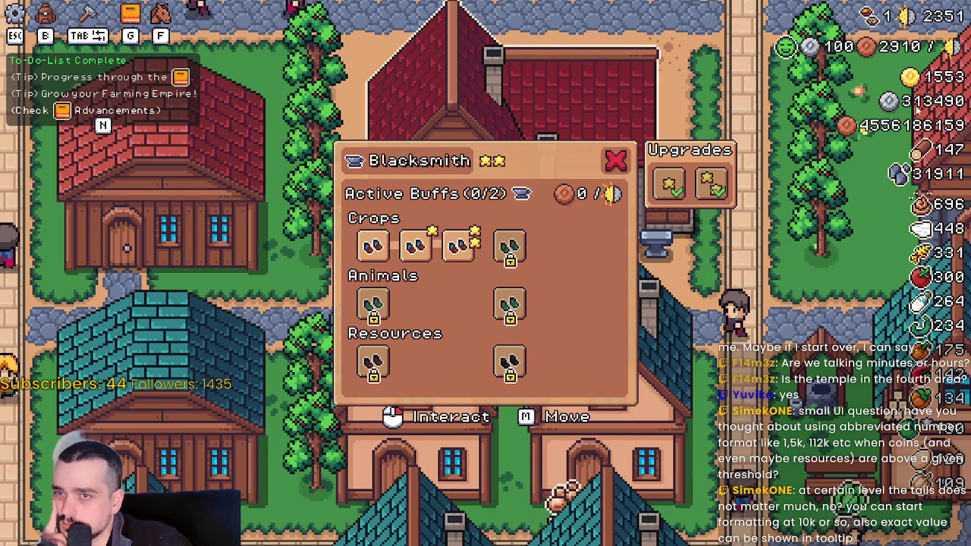
pyautogui.click(660, 202)
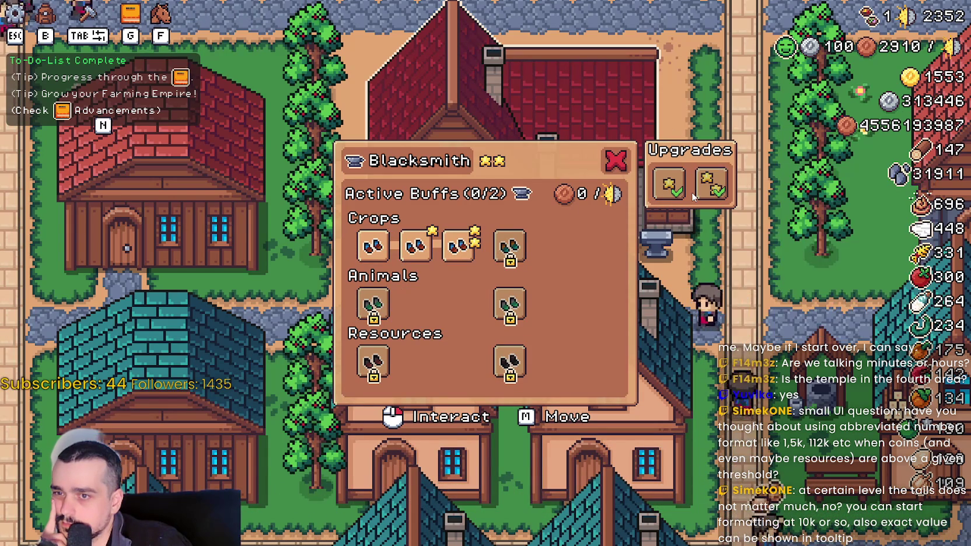
pyautogui.moveTo(677, 188)
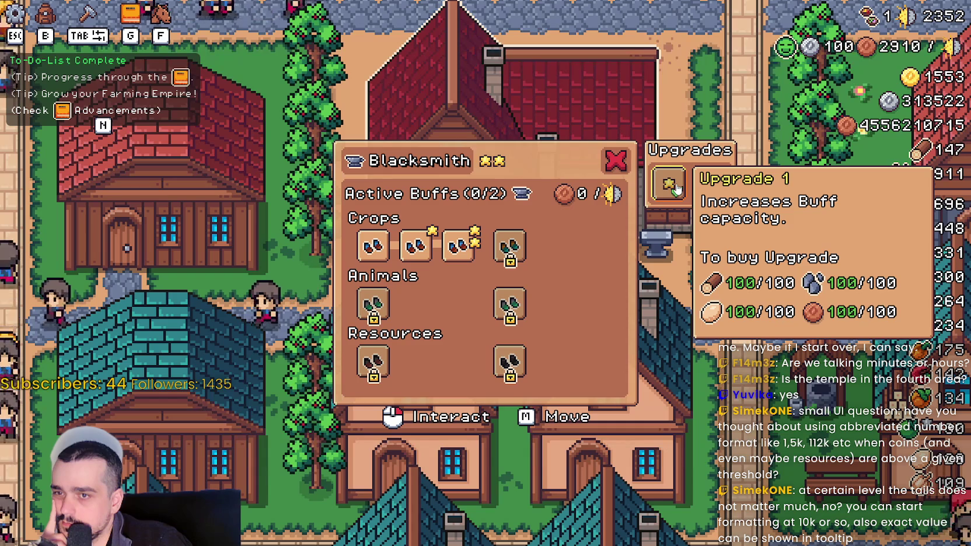
pyautogui.click(676, 189)
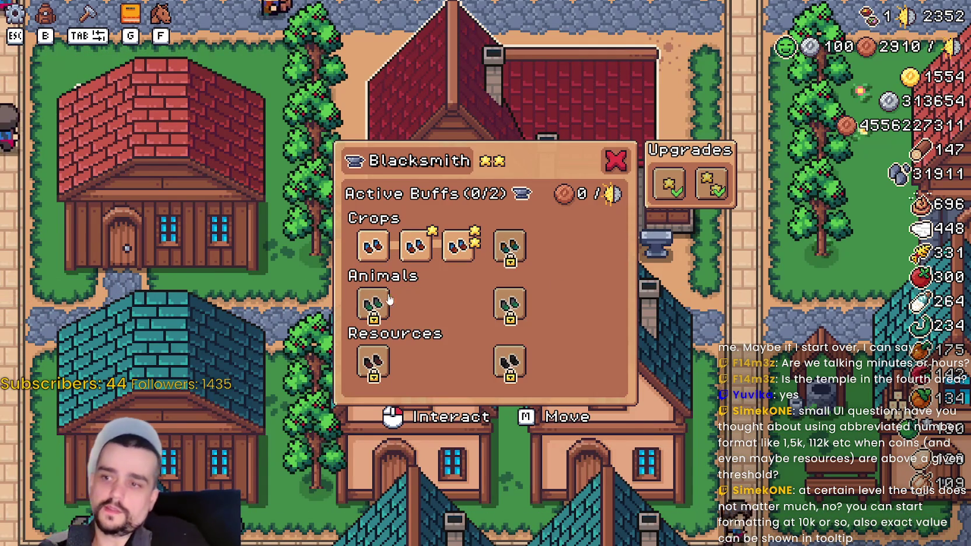
pyautogui.moveTo(374, 308)
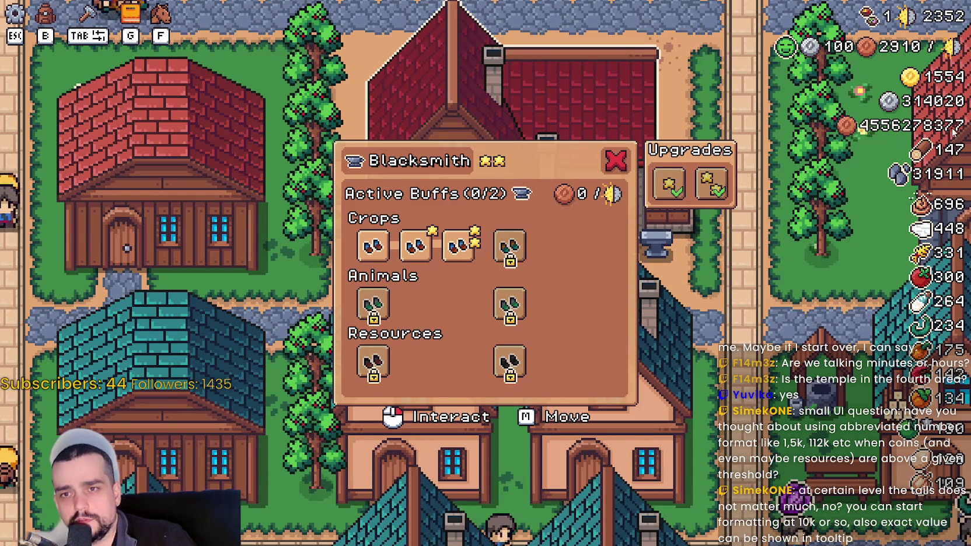
pyautogui.press('Escape')
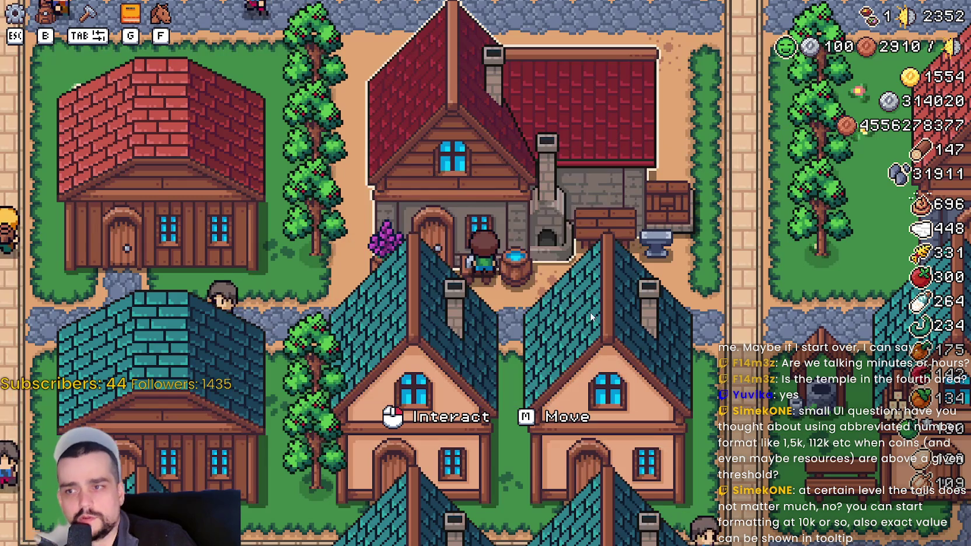
# Resume the game and open the Stats & Inventory lifetime statistics view.
pyautogui.press('Escape')
pyautogui.click(472, 182)
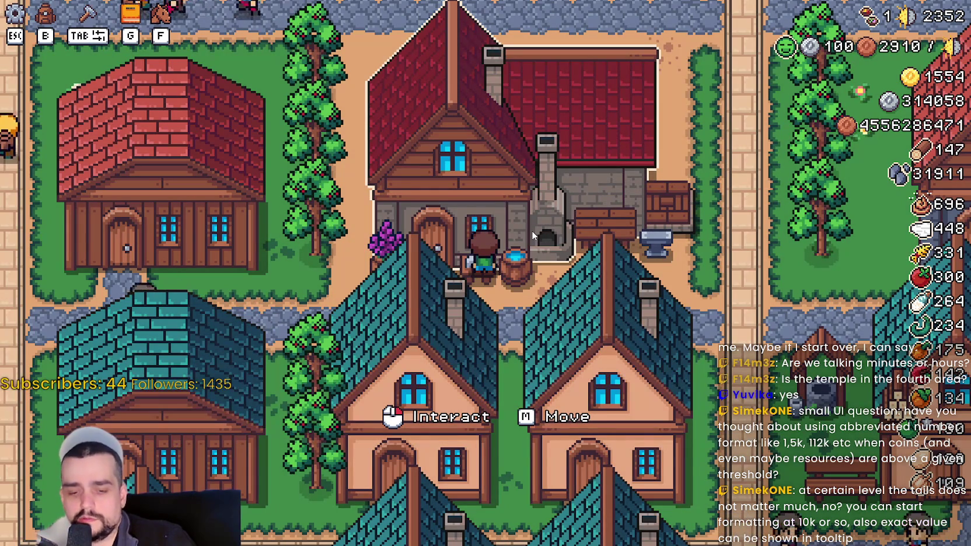
pyautogui.press('b')
pyautogui.scroll(-2, 554, 292)
pyautogui.scroll(2, 525, 289)
pyautogui.click(443, 151)
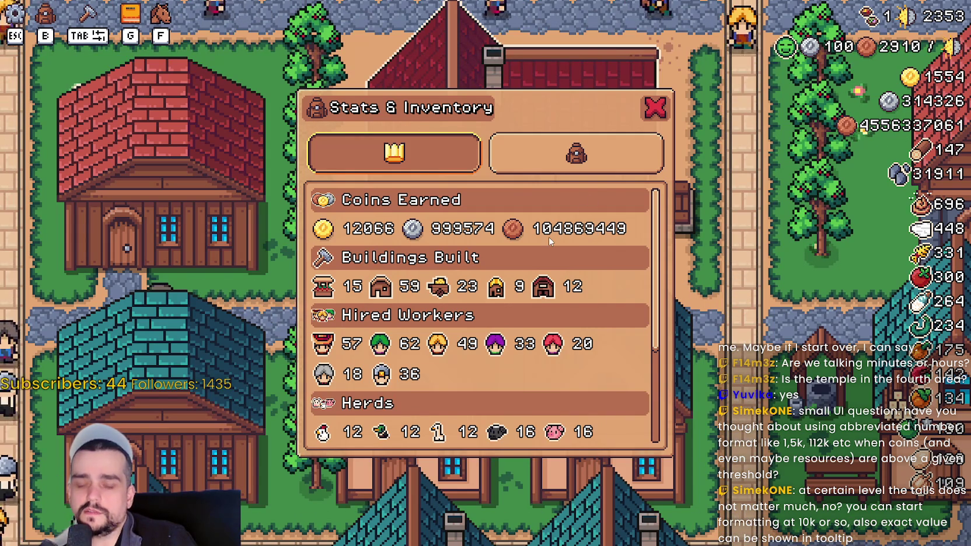
# Toggle the Stats & Inventory panel closed and open several times with the B key.
pyautogui.press('b')
pyautogui.press('b')
pyautogui.press('b')
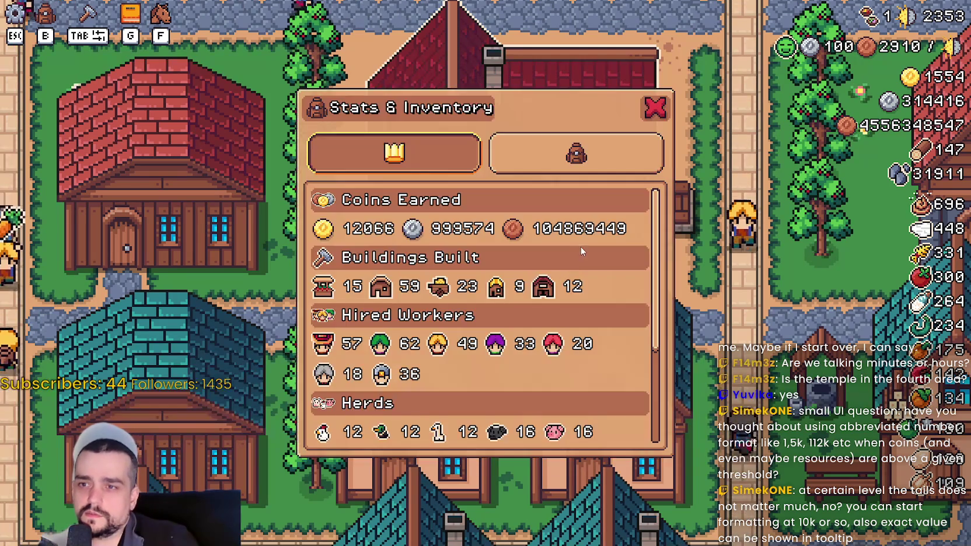
pyautogui.press('b')
pyautogui.press('b')
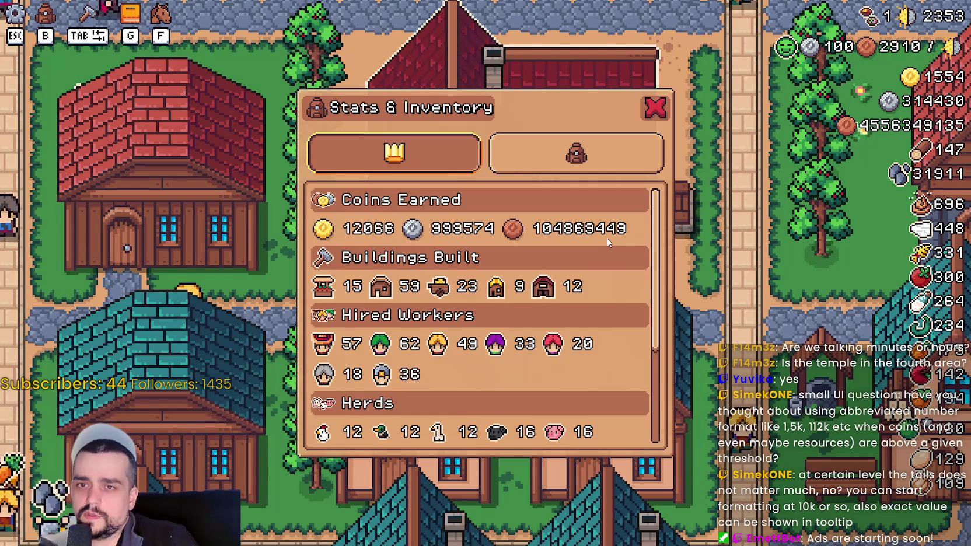
pyautogui.press('b')
pyautogui.press('b')
pyautogui.press('b')
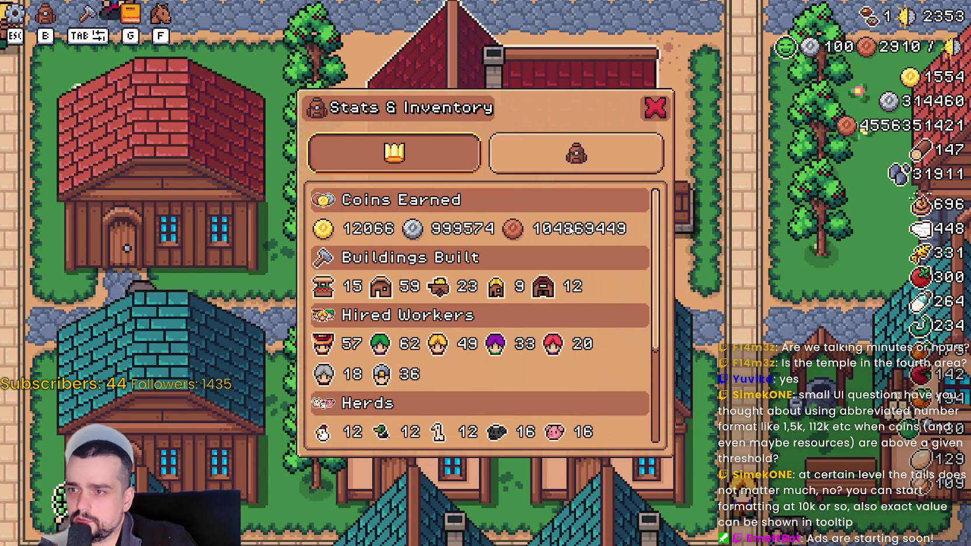
pyautogui.press('b')
pyautogui.press('b')
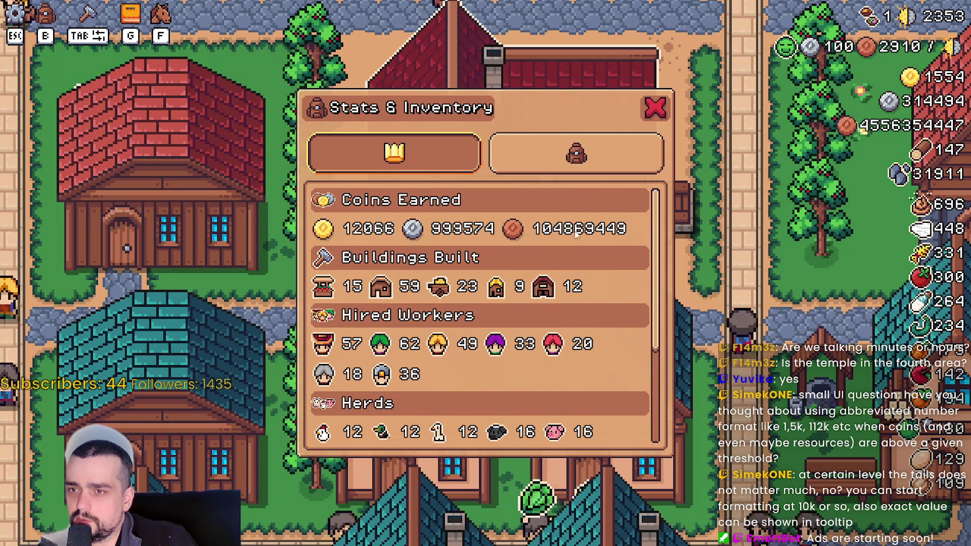
pyautogui.press('b')
pyautogui.press('b')
pyautogui.press('b')
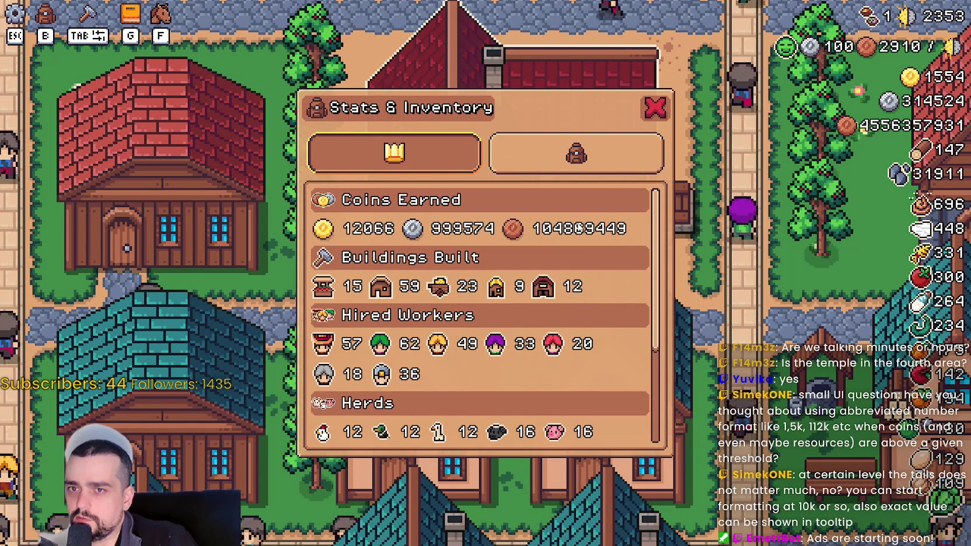
pyautogui.press('b')
pyautogui.press('b')
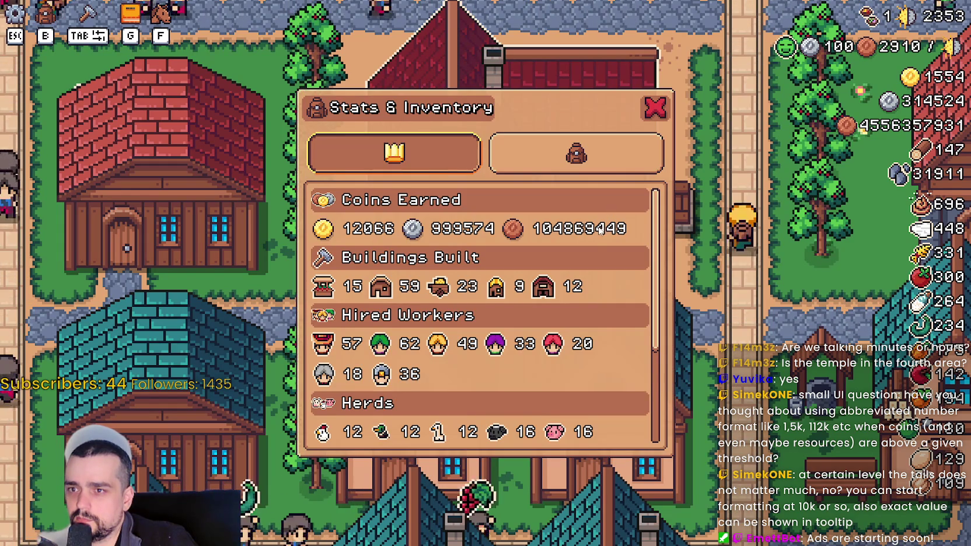